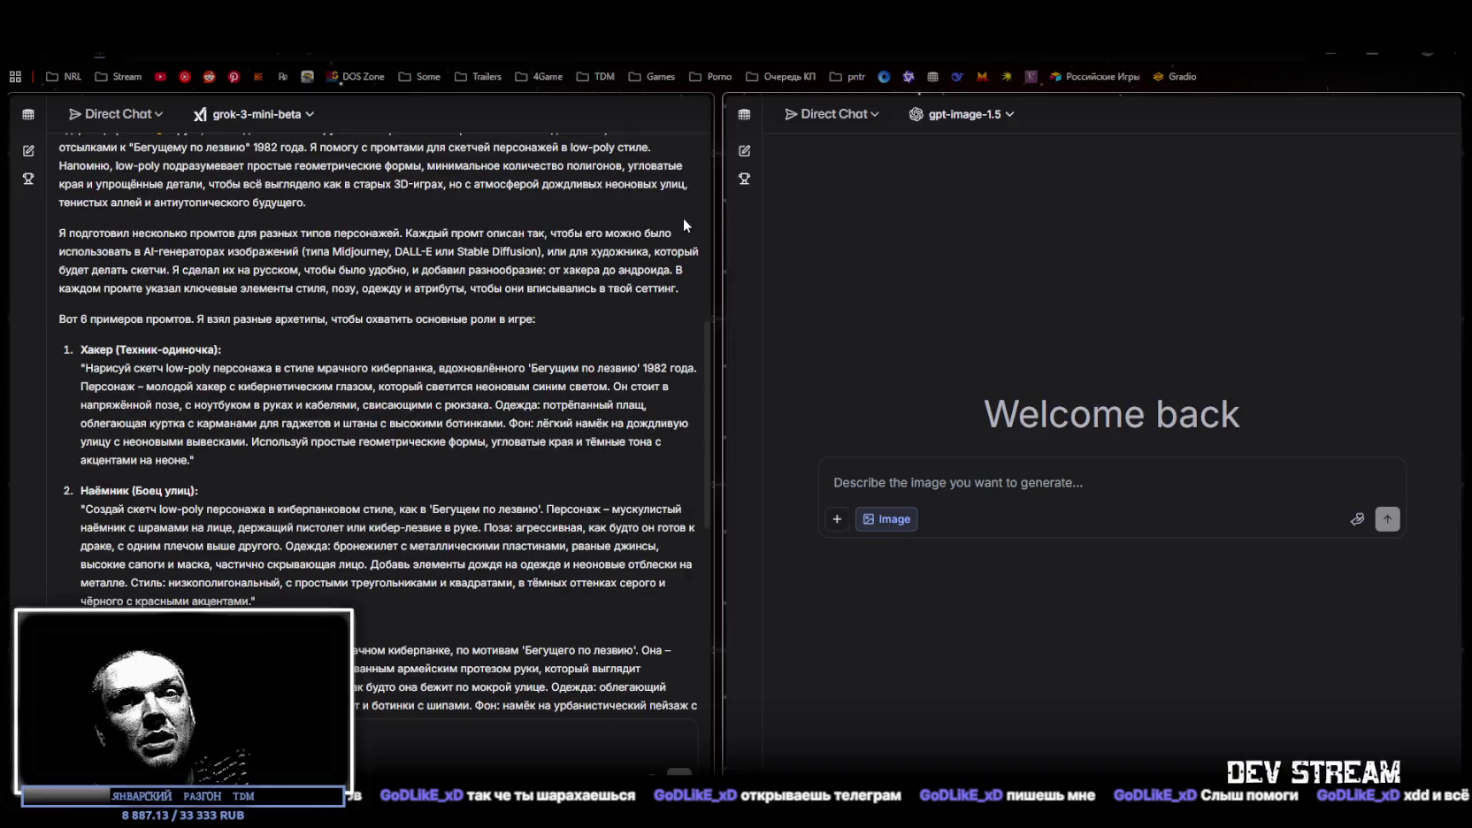
Widen the gpt-image-1.5 chat slightly by moving the pane divider a little left
left_click_drag(718, 228, 708, 226)
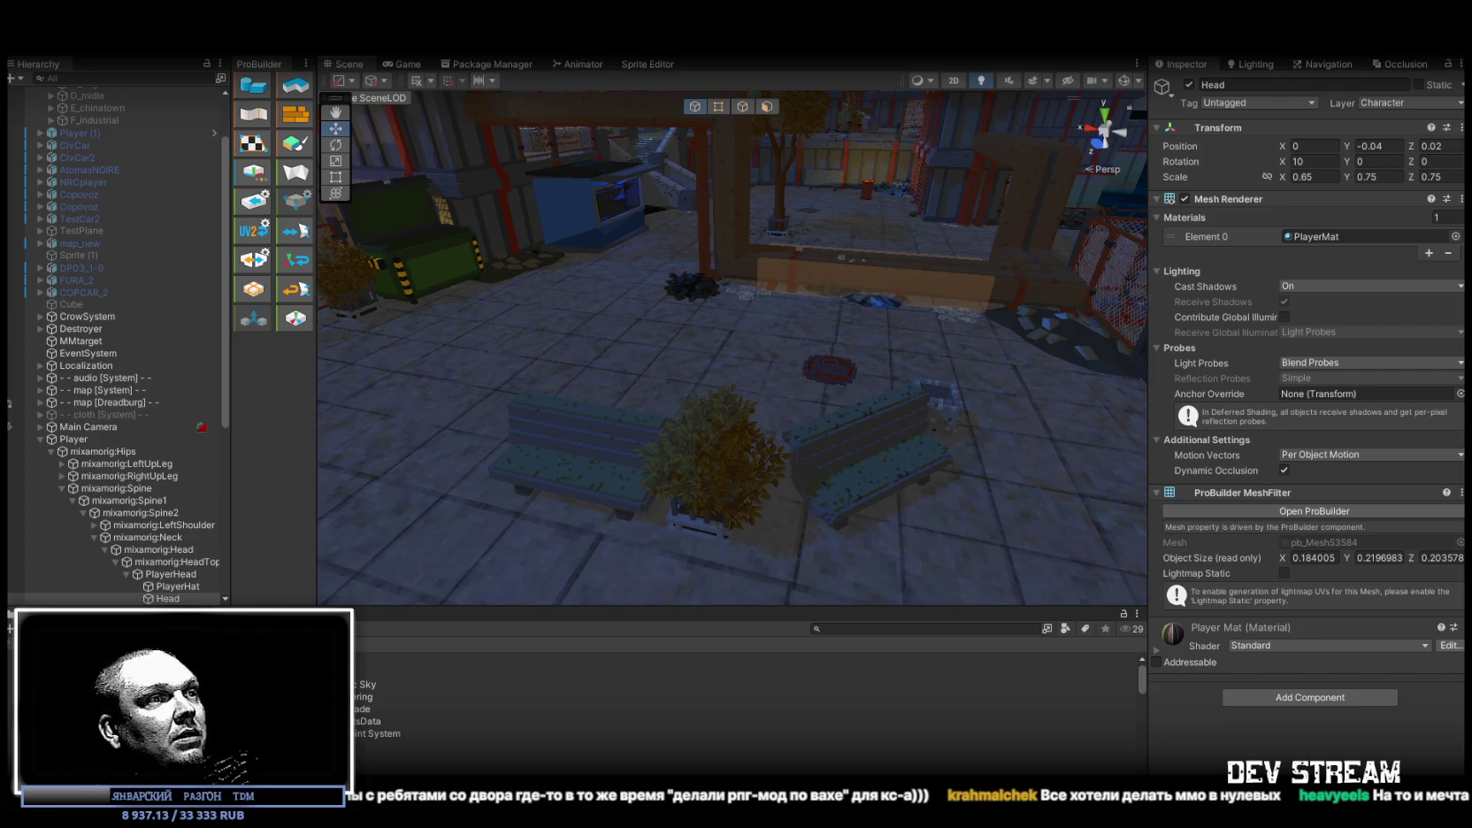
key("alt+Tab")
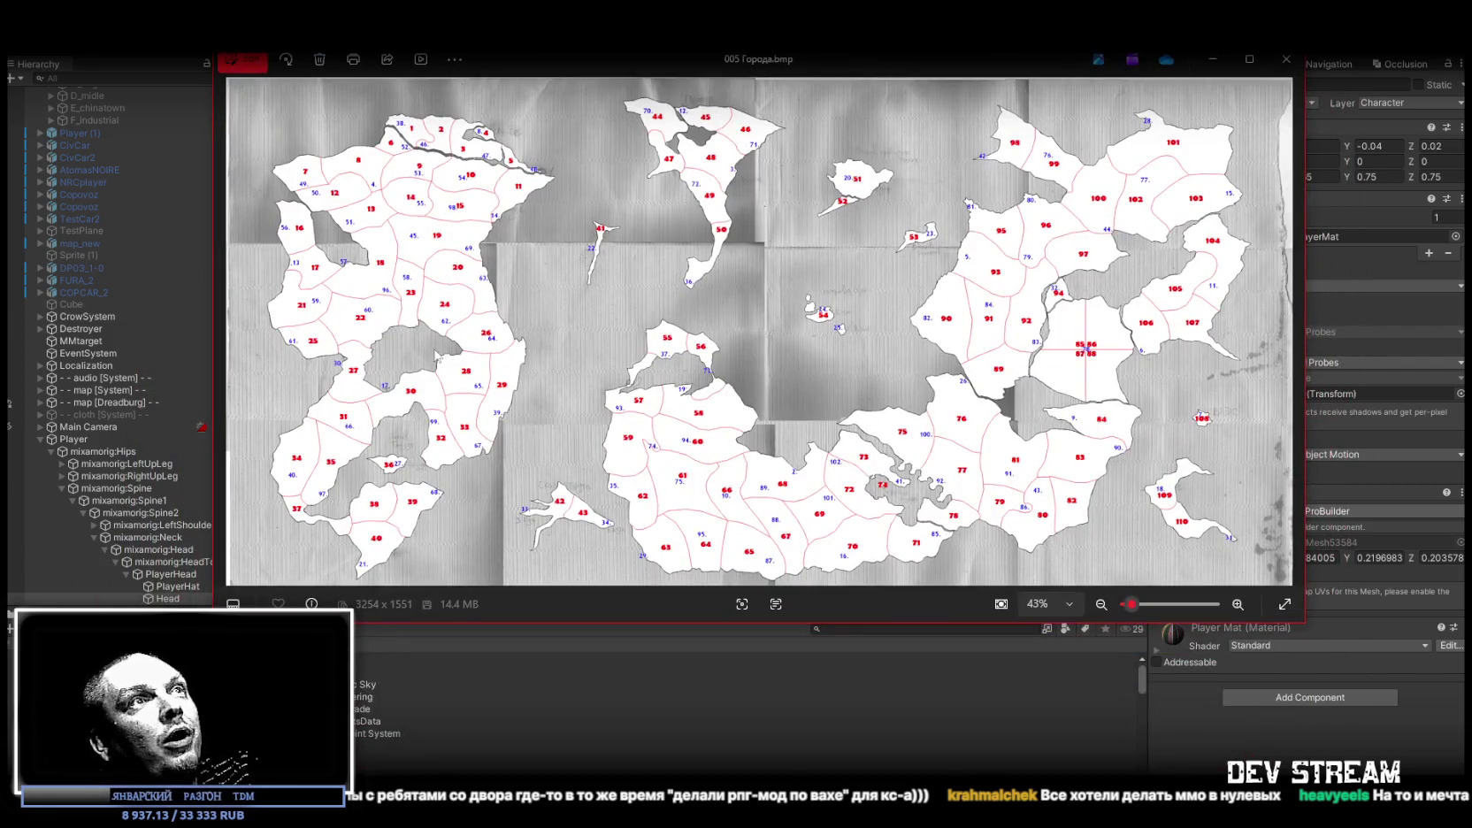
scroll(816, 274, "up", 5)
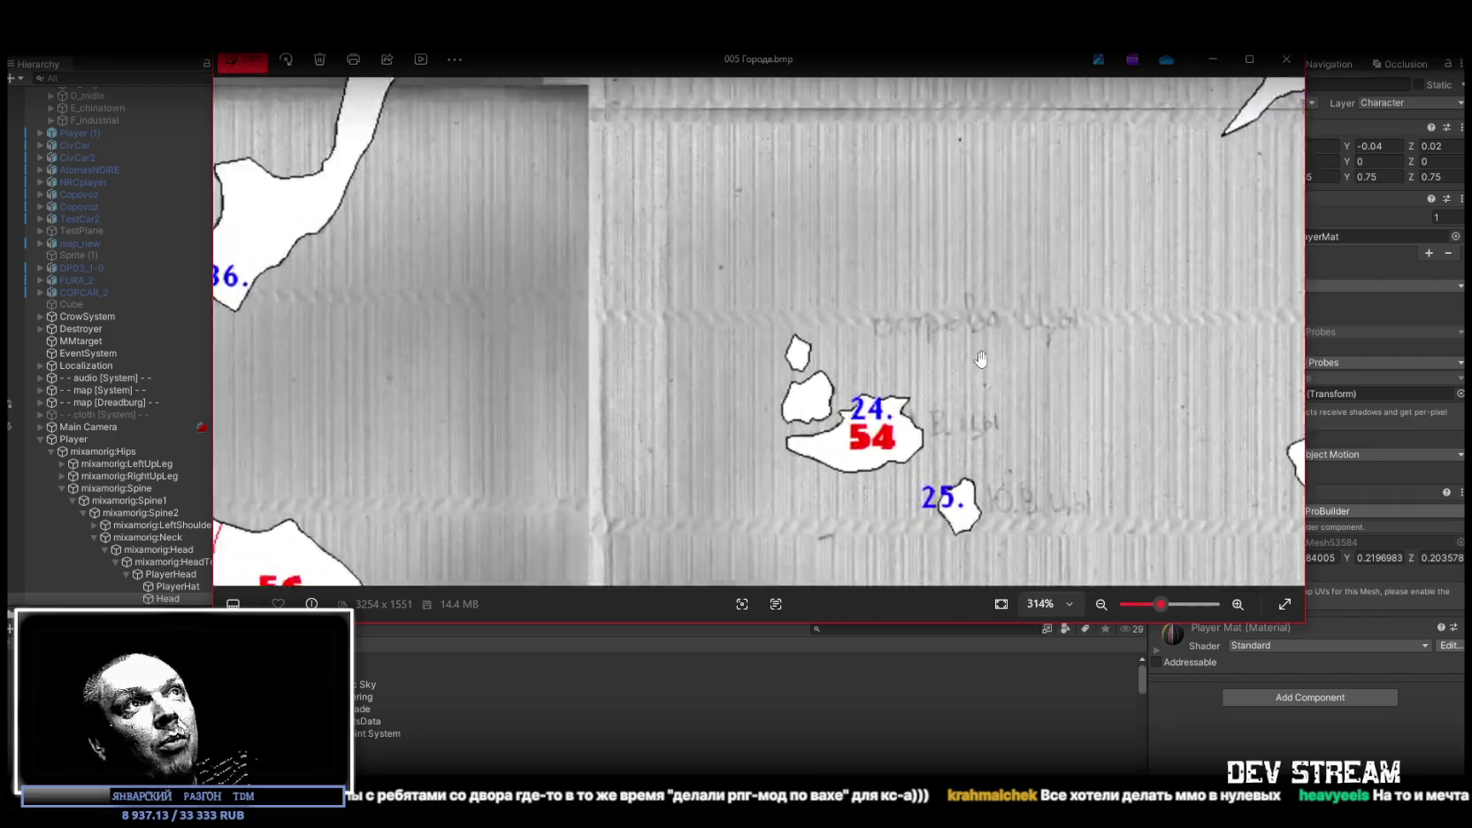
scroll(981, 358, "down", 3)
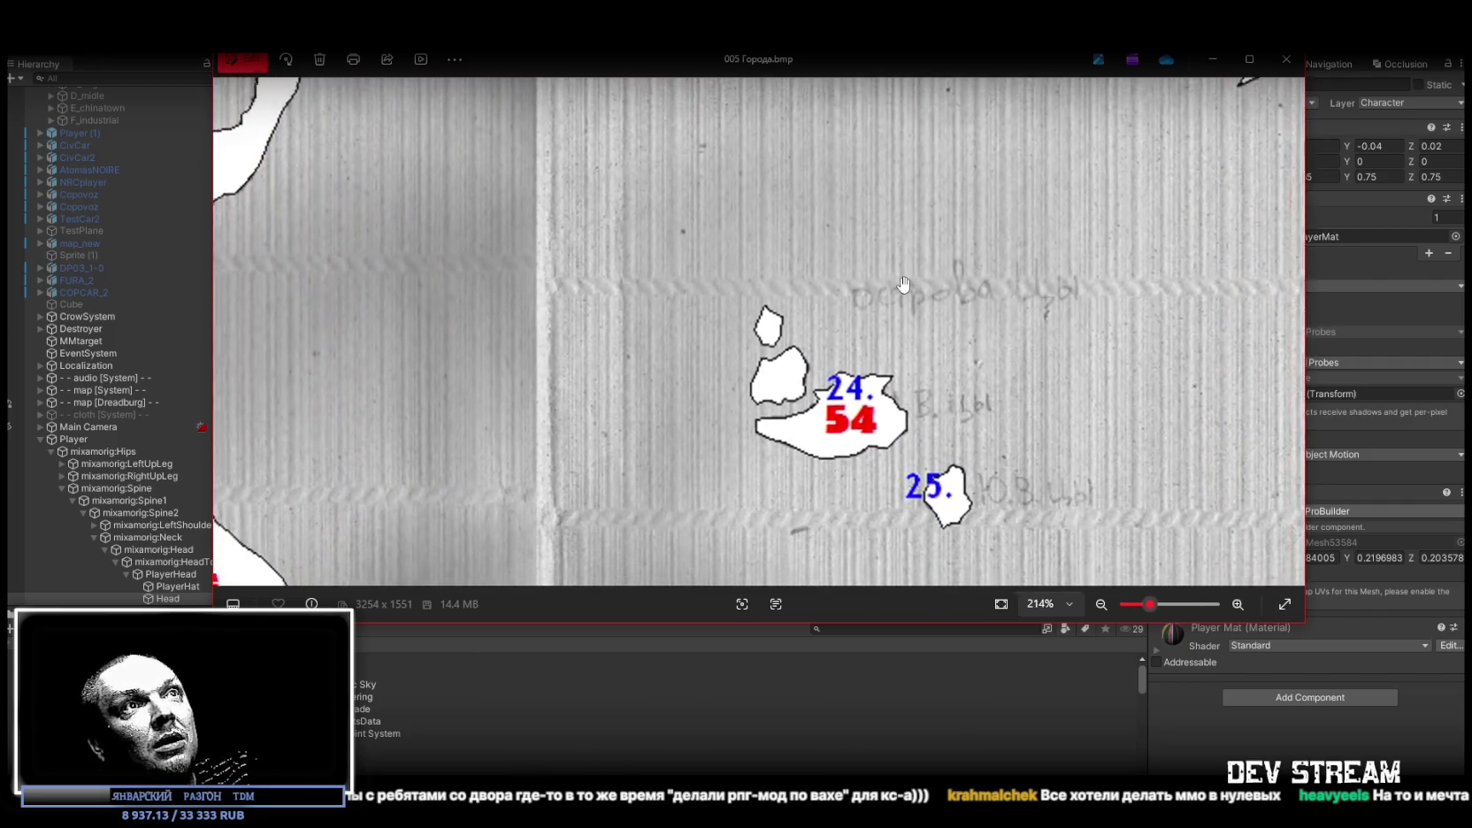
scroll(904, 283, "down", 7)
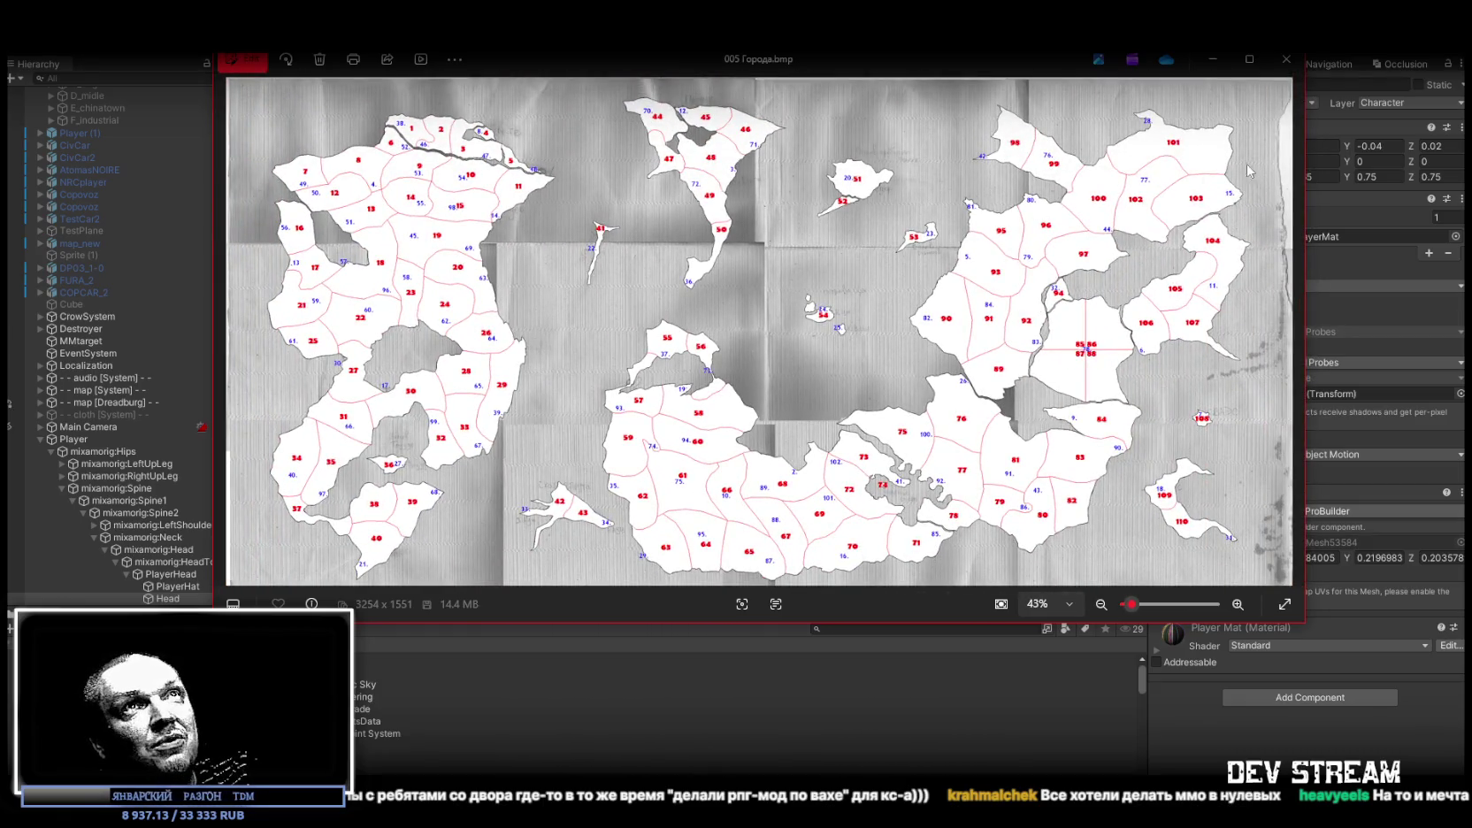
left_click(1288, 61)
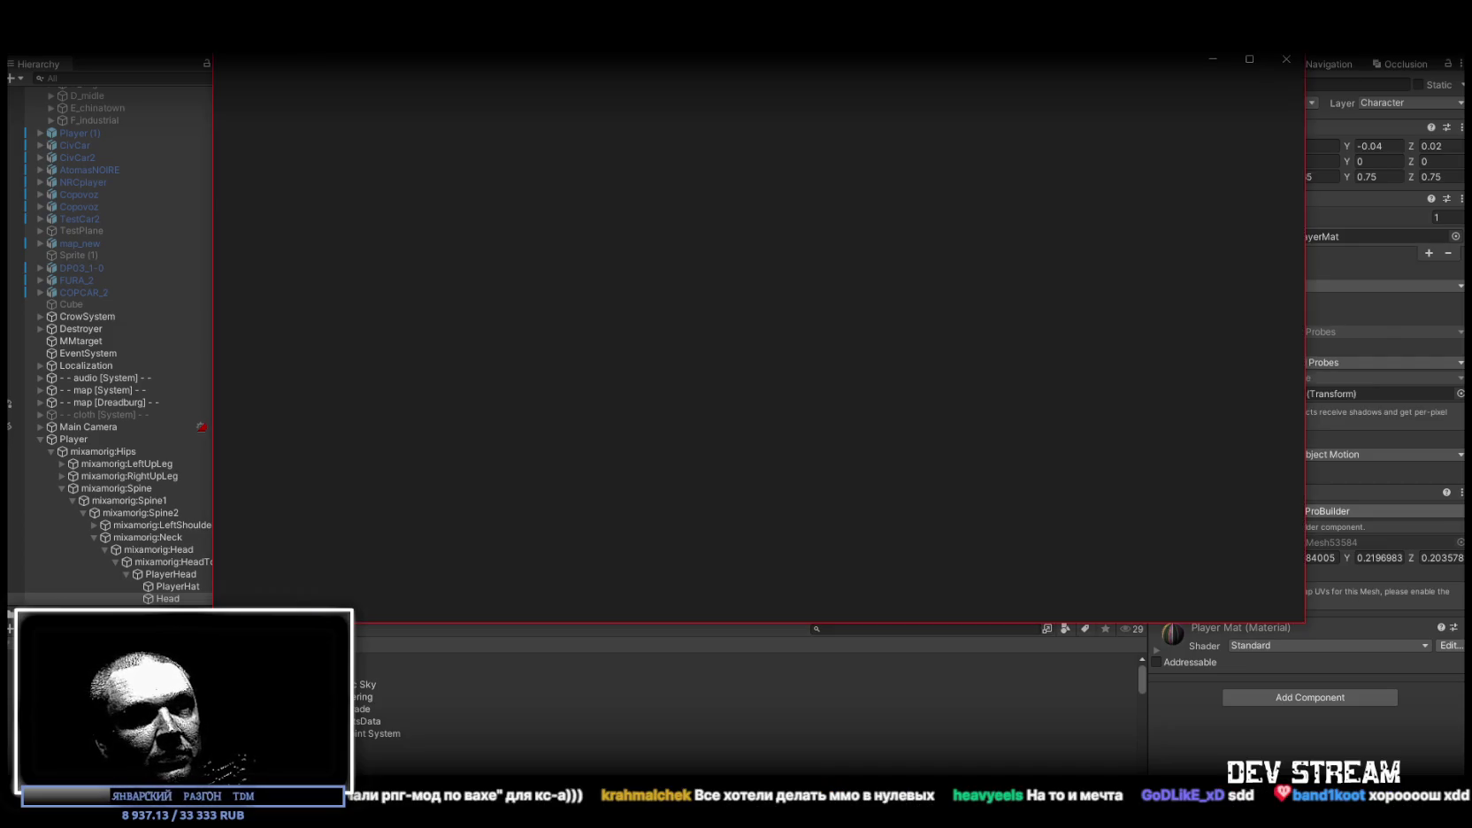
key("F11")
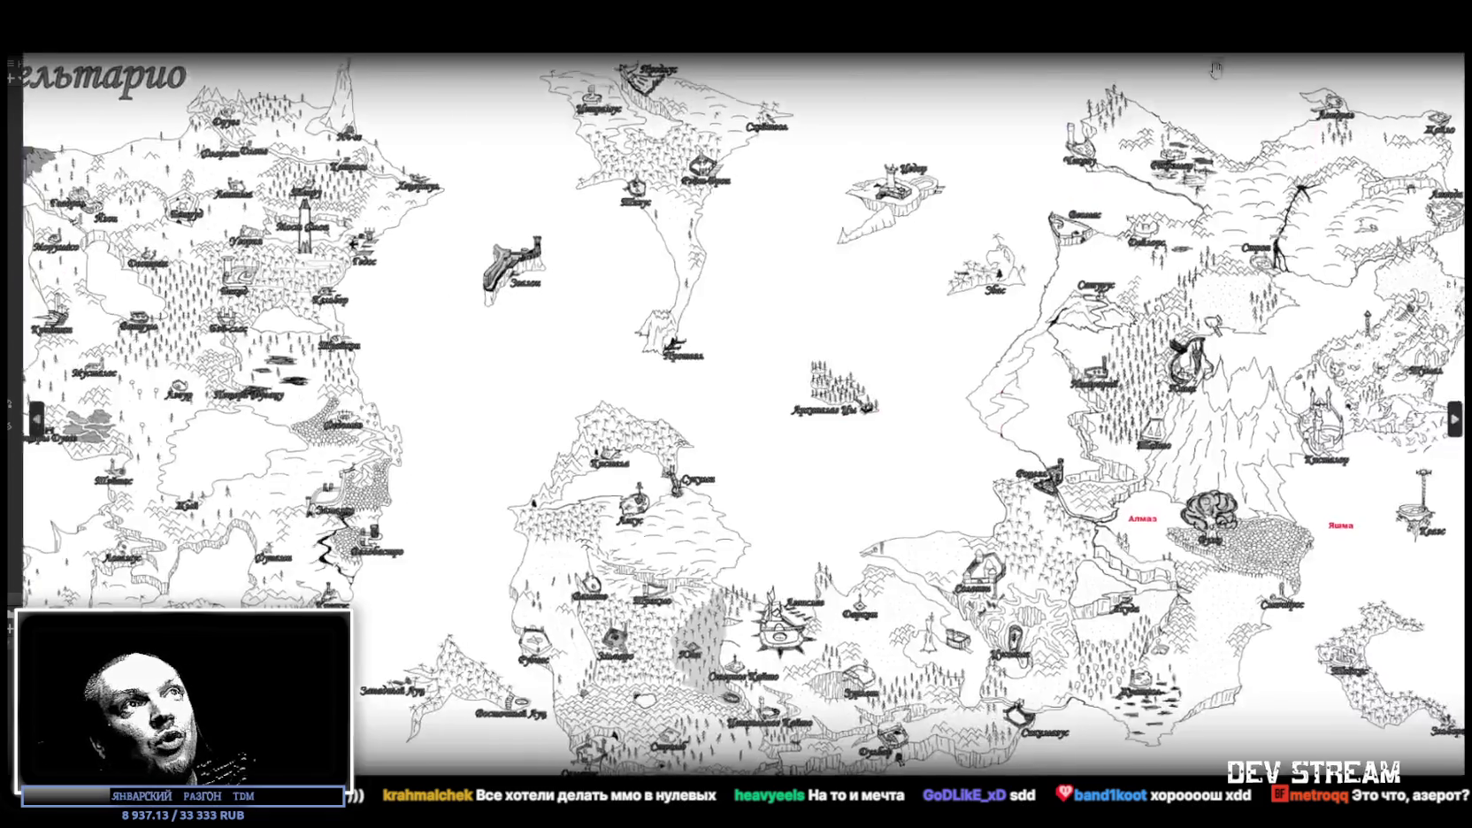
scroll(201, 409, "up", 3)
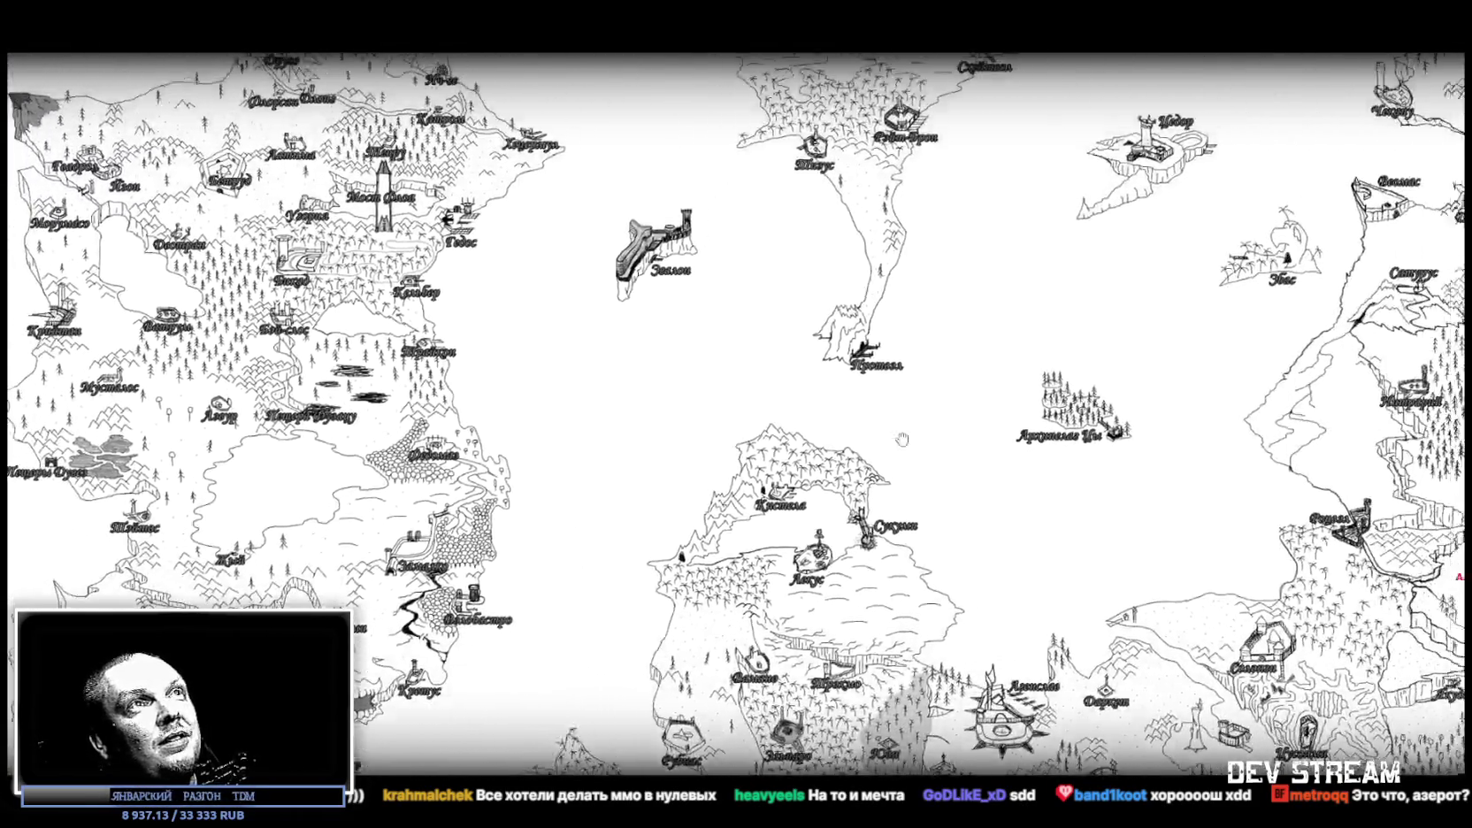
mouse_move(902, 439)
left_mouse_down()
mouse_move(336, 619)
mouse_move(11, 322)
mouse_move(11, 260)
mouse_move(391, 281)
left_mouse_up()
key("F11")
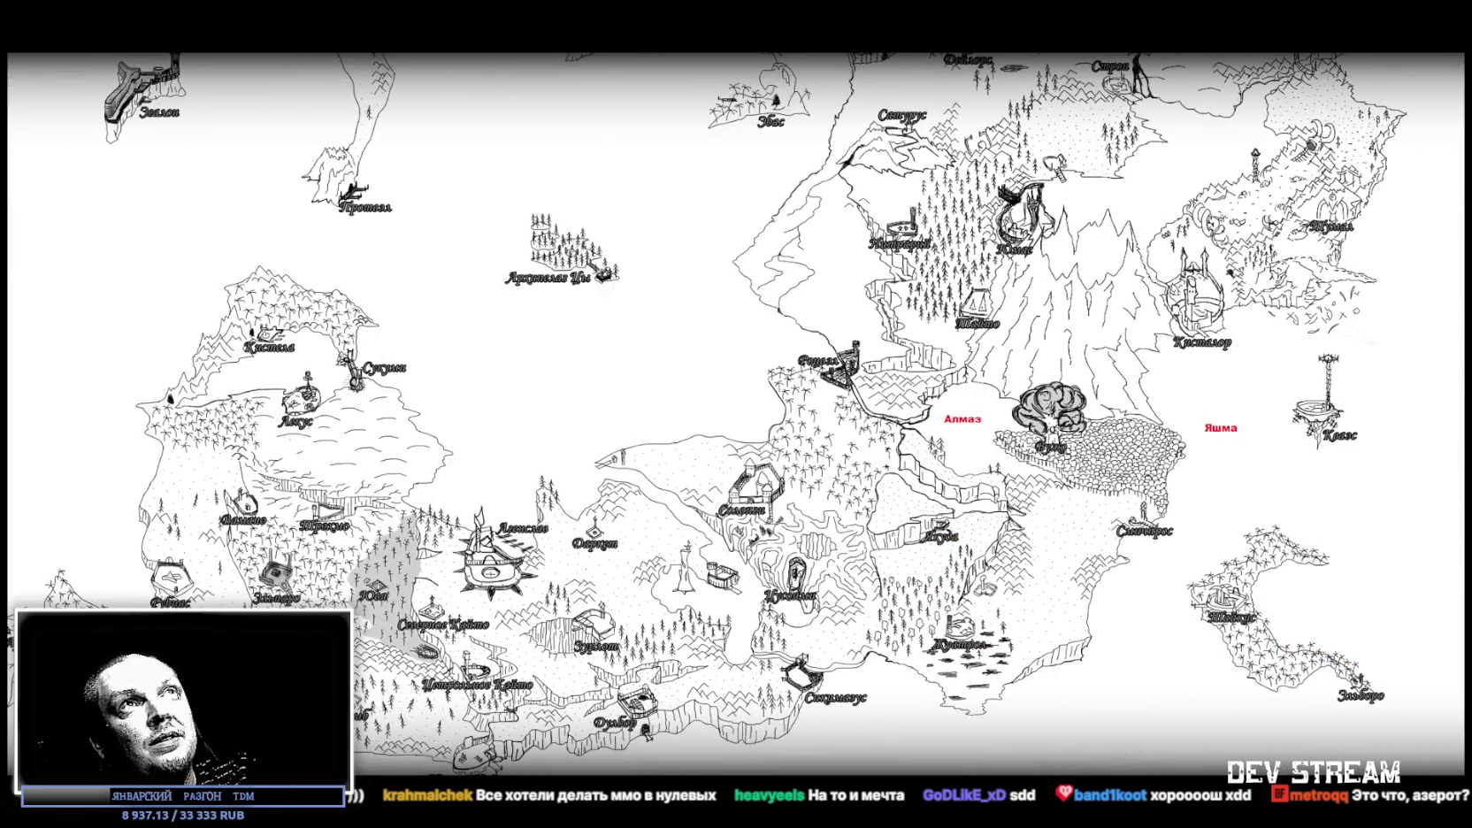
key("alt+Tab")
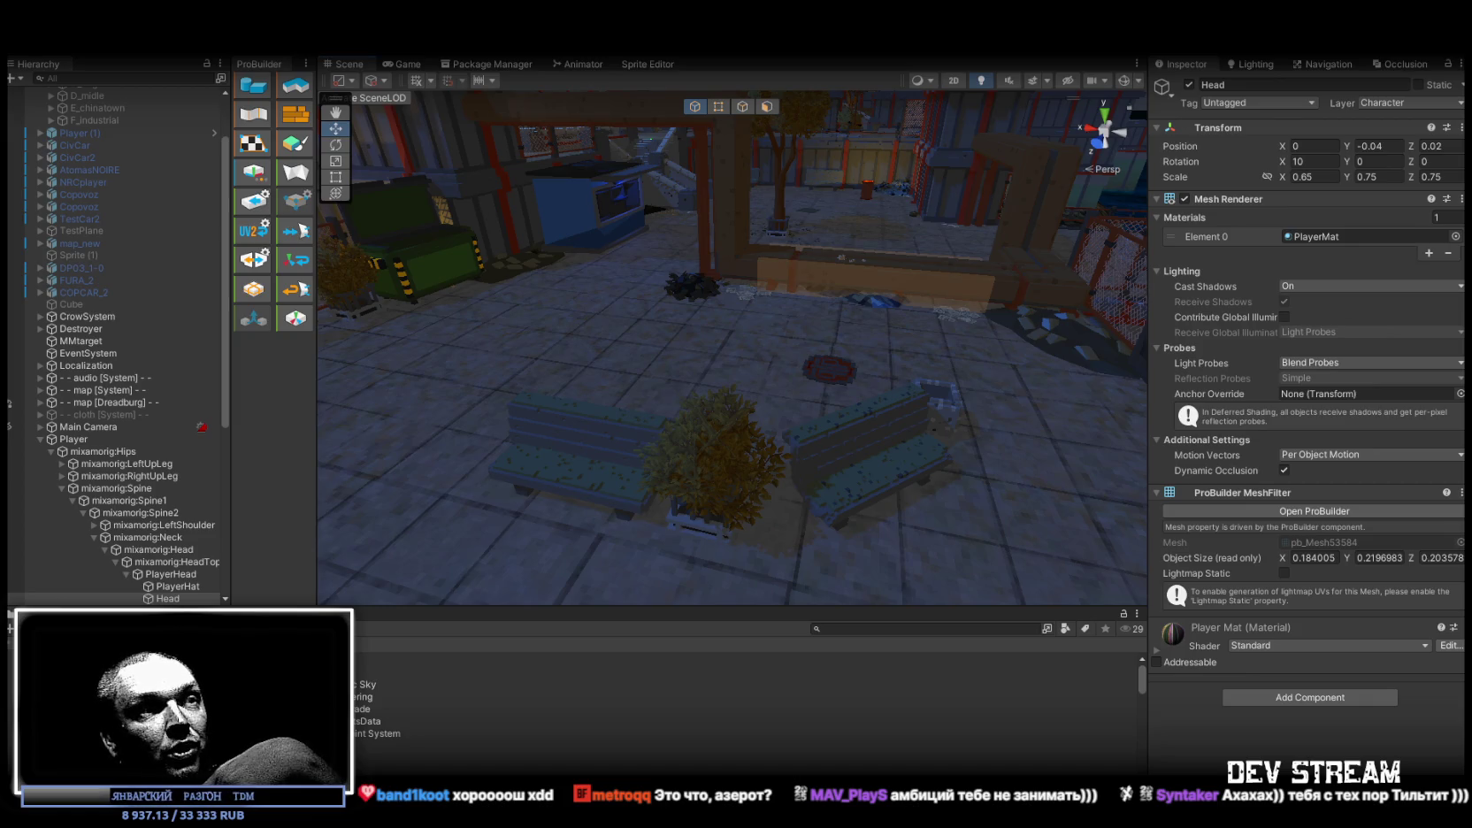
key("alt+Tab")
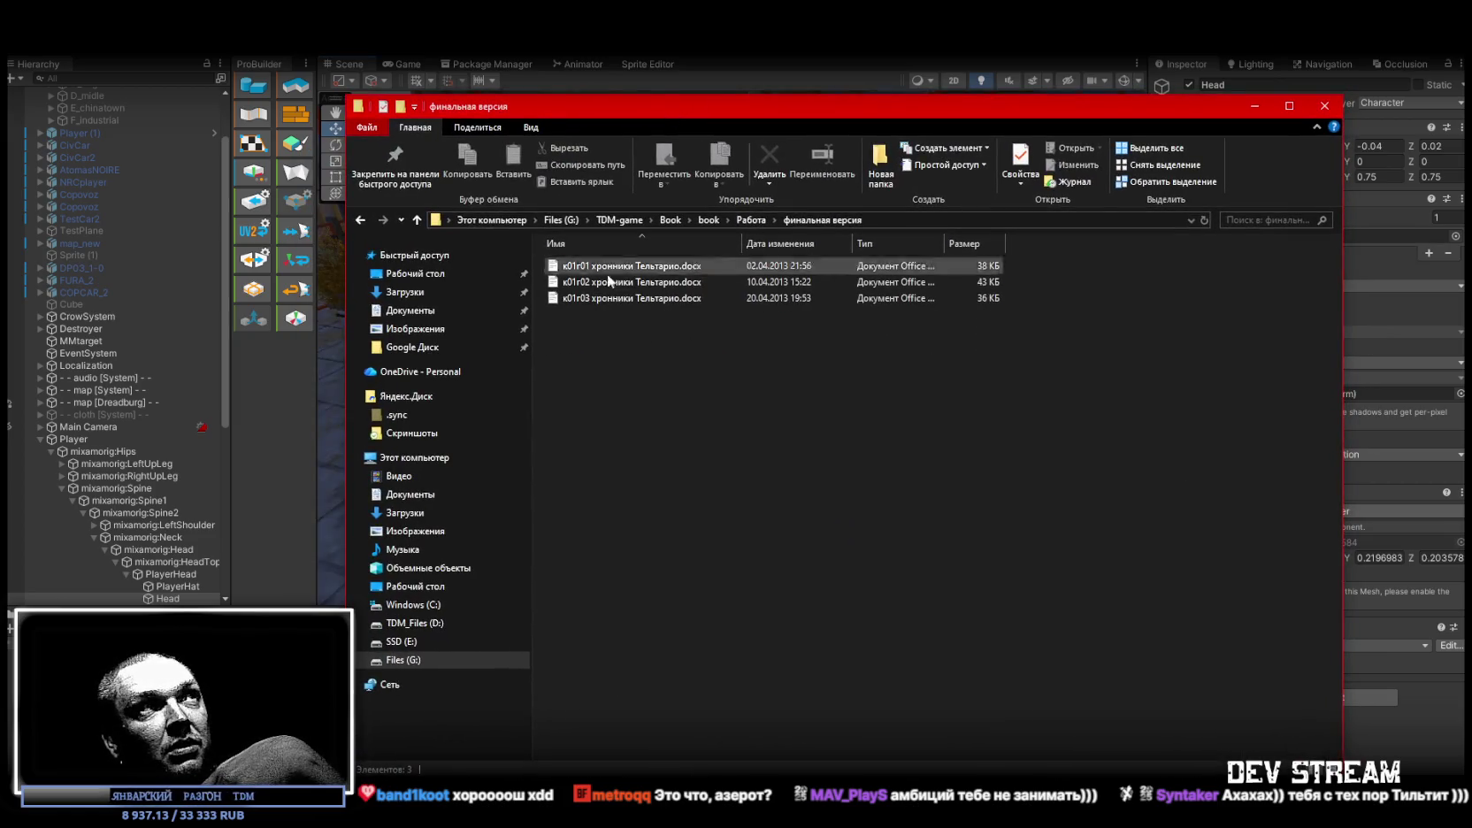
mouse_move(815, 115)
left_mouse_down()
mouse_move(869, 80)
mouse_move(853, 82)
left_mouse_up()
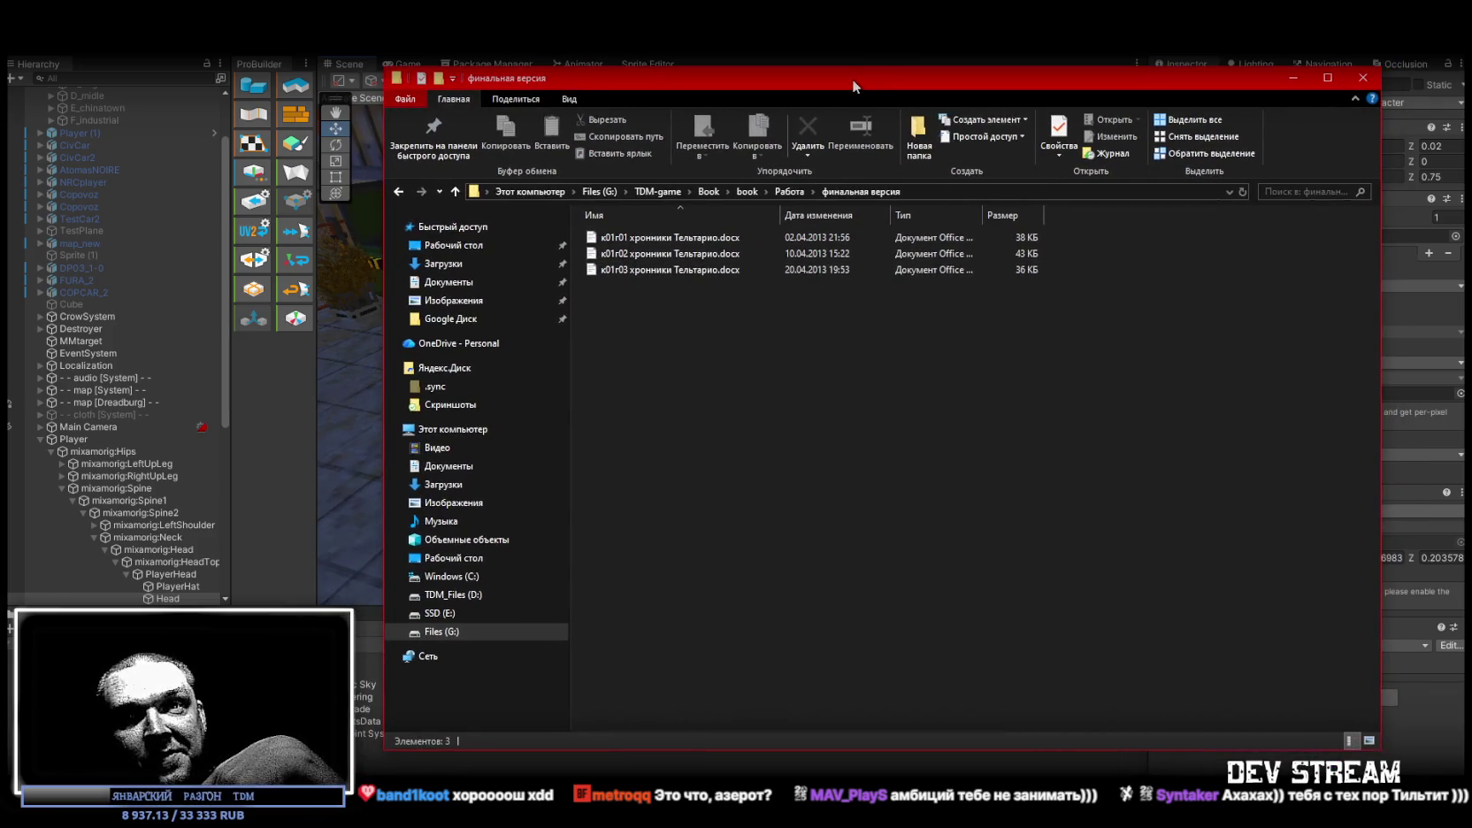
key("alt+Tab")
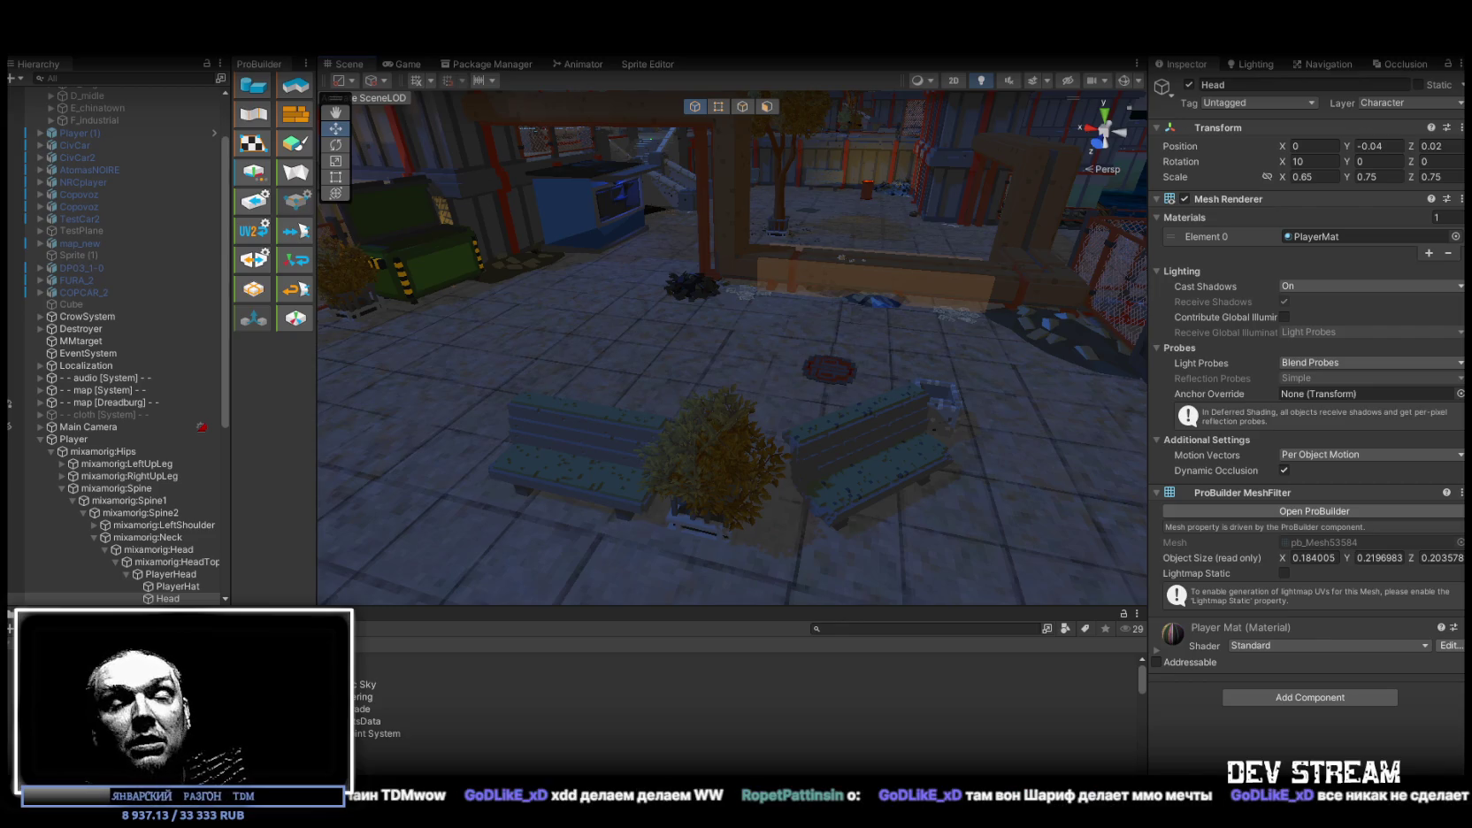
Return from the Unity editor to the LMArena Direct Chat comparison in the browser
key("alt+Tab")
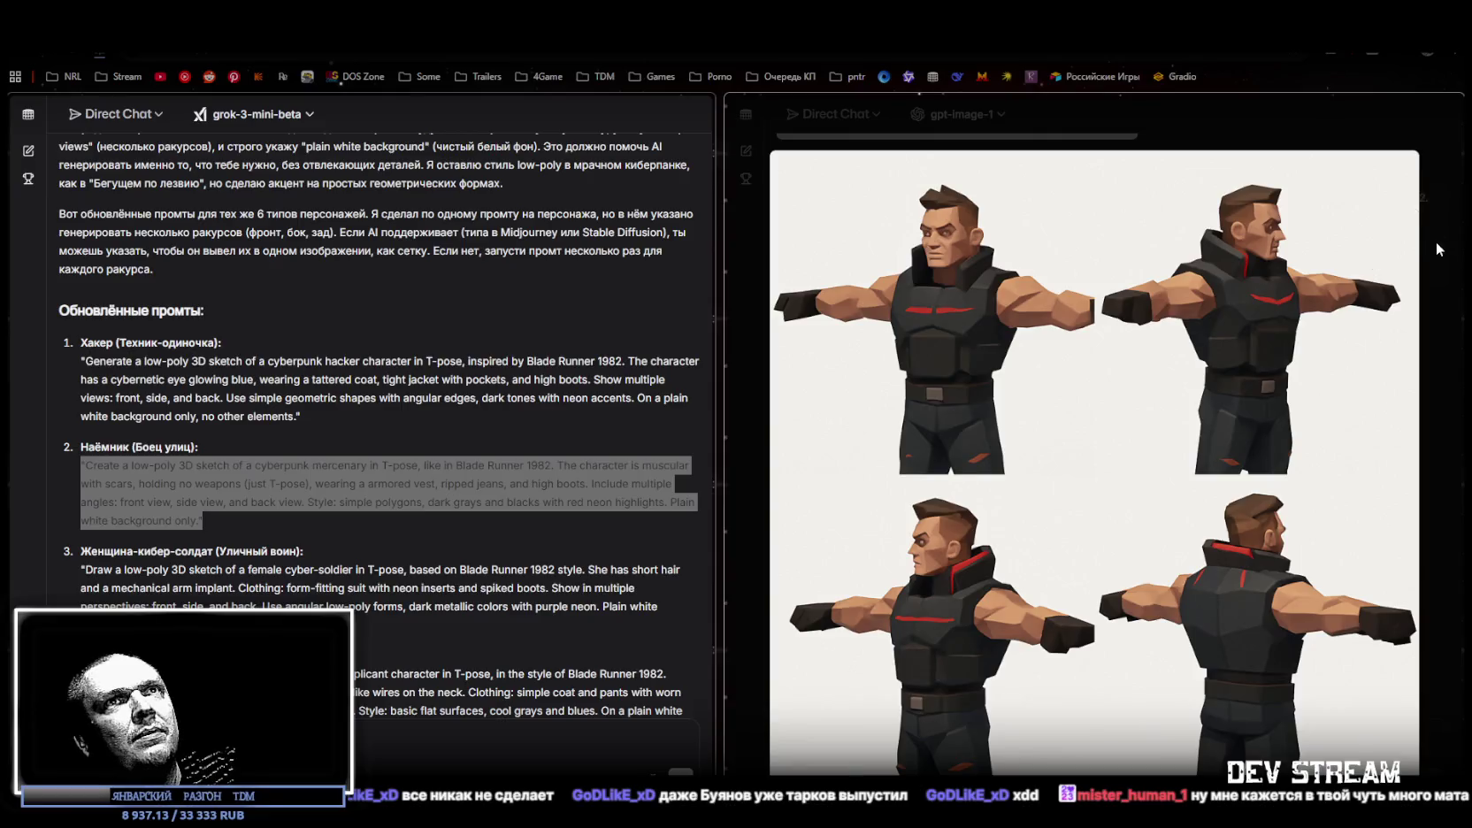
Review the earlier hacker and red low-poly character images at full size
left_click(964, 499)
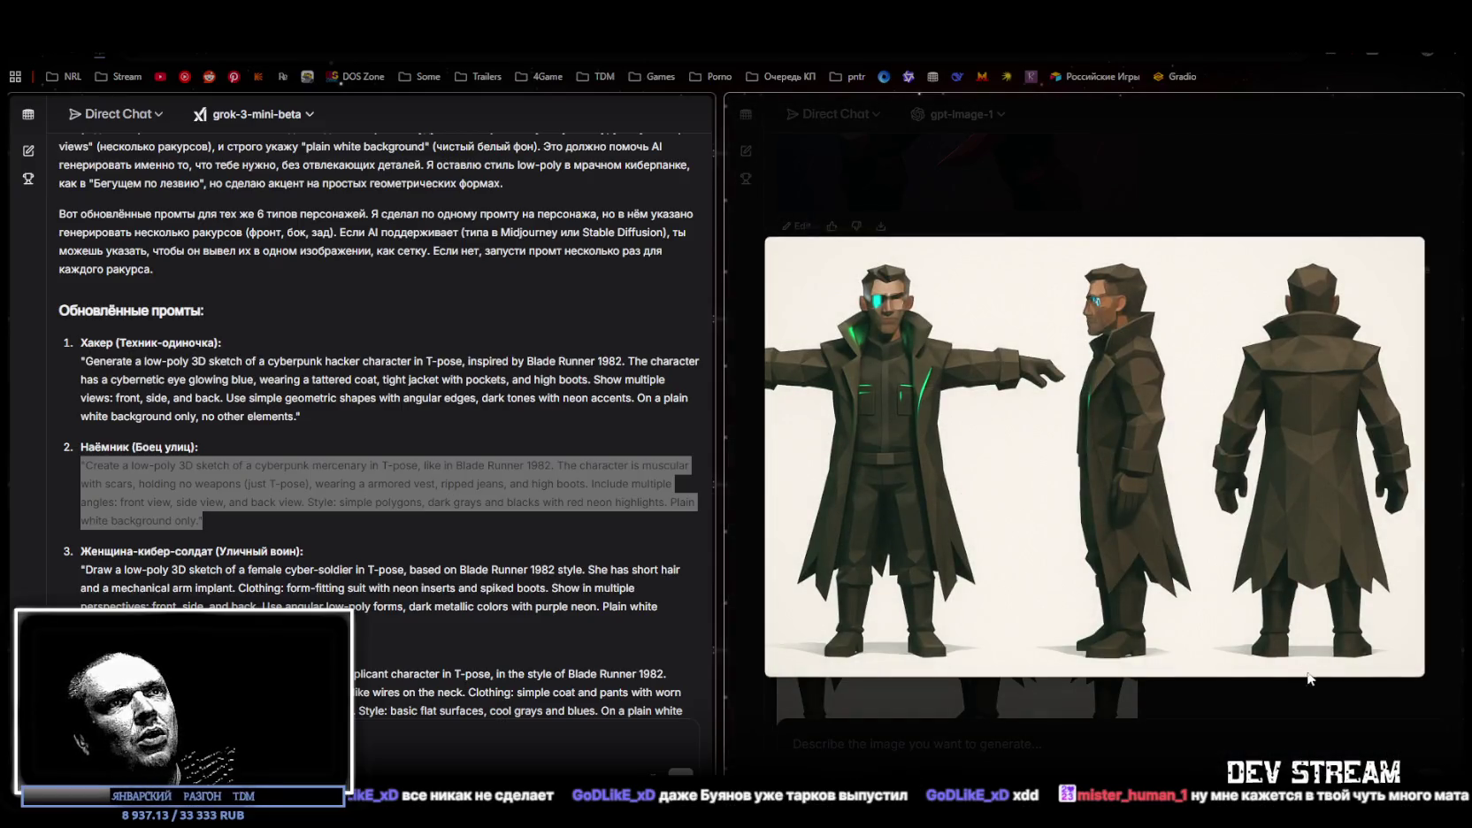
left_click(1095, 528)
scroll(1084, 531, "up", 5)
left_click(1078, 528)
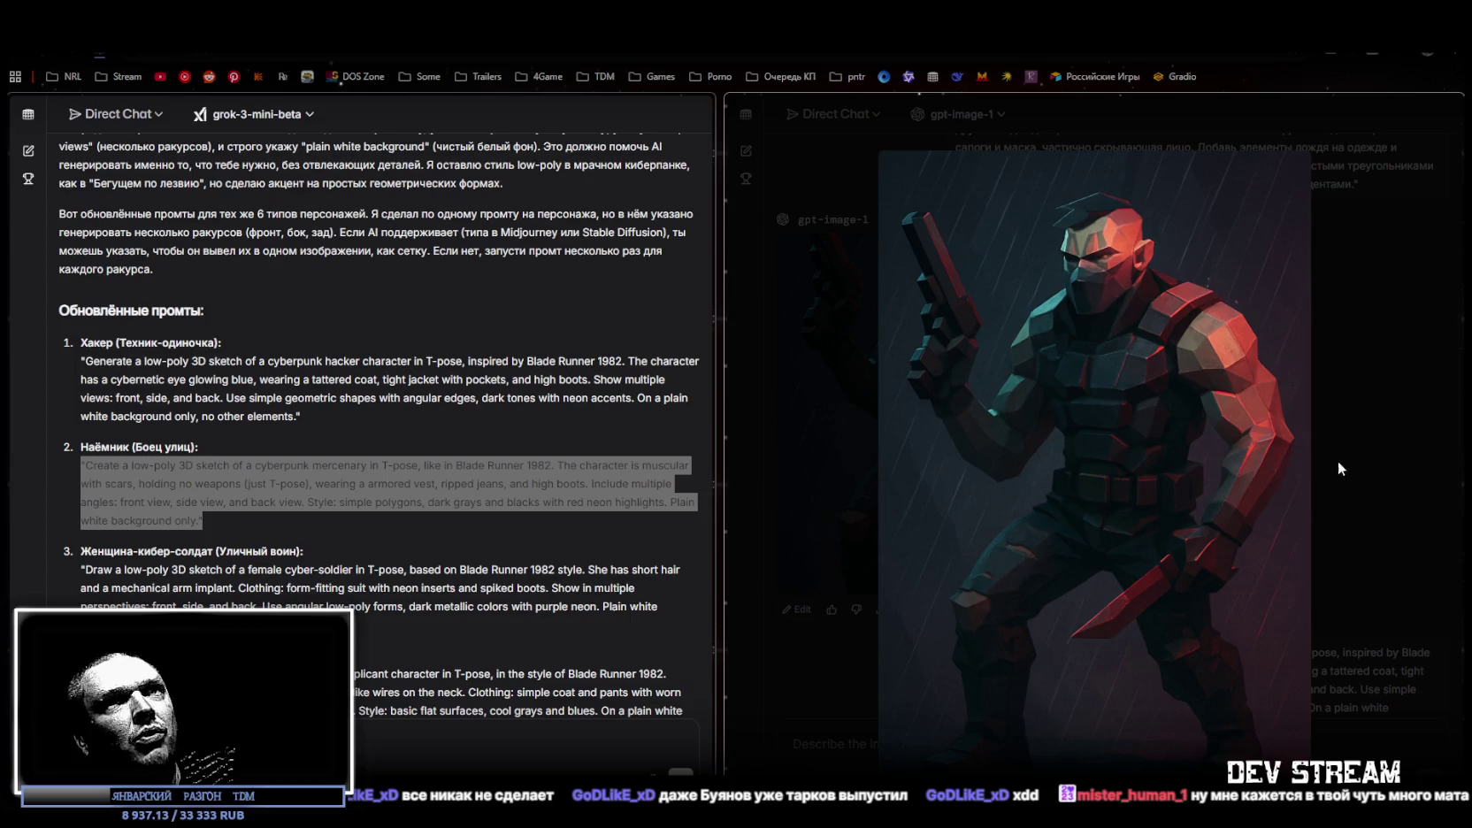
left_click(1338, 461)
scroll(1283, 443, "down", 5)
scroll(372, 564, "down", 3)
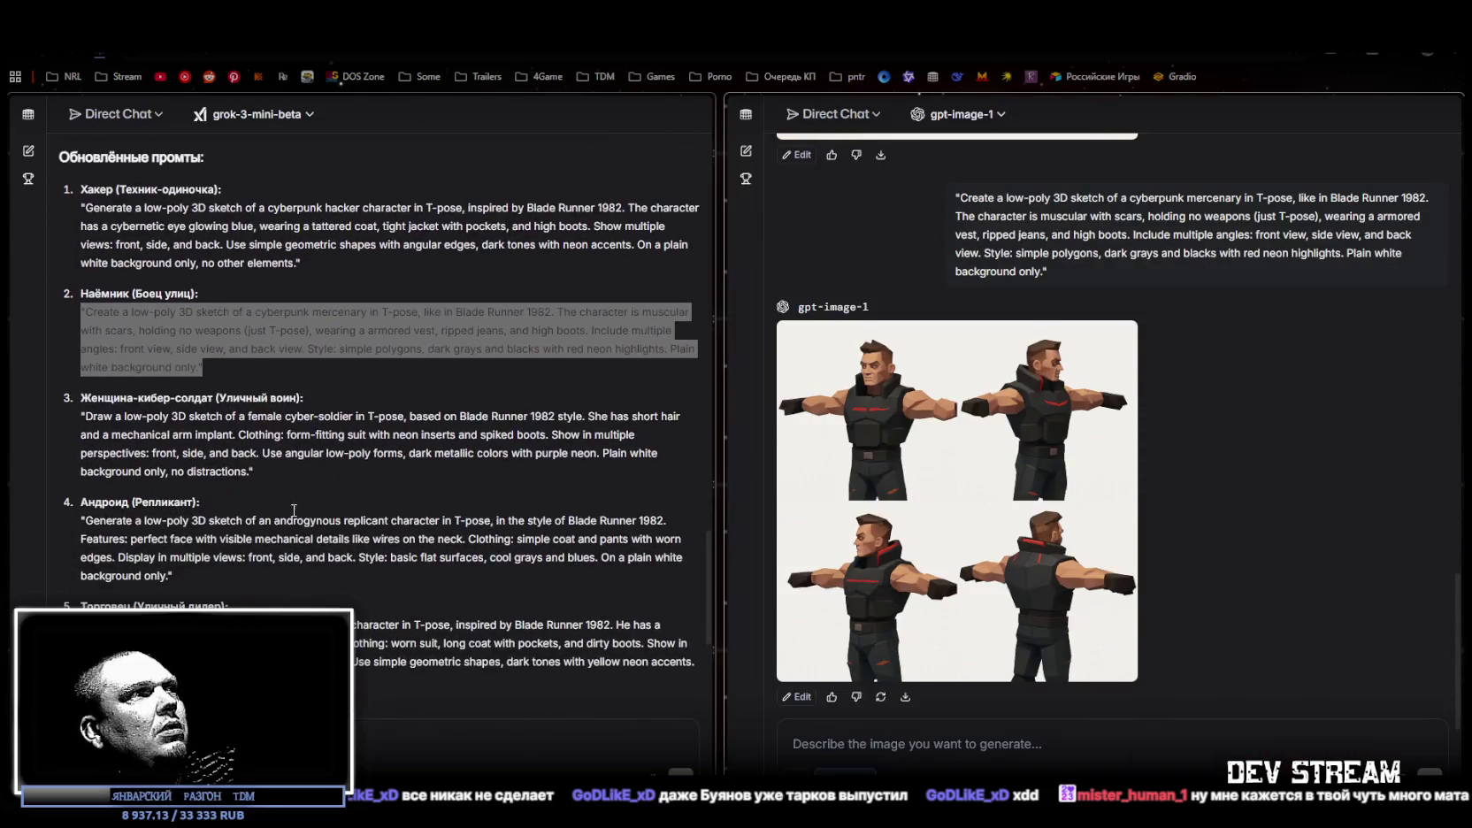
Generate and preview the female cyber-soldier sheet from prompt 3, then select the replicant prompt
mouse_move(257, 474)
left_mouse_down()
mouse_move(86, 434)
mouse_move(84, 417)
left_mouse_up()
key("ctrl+c")
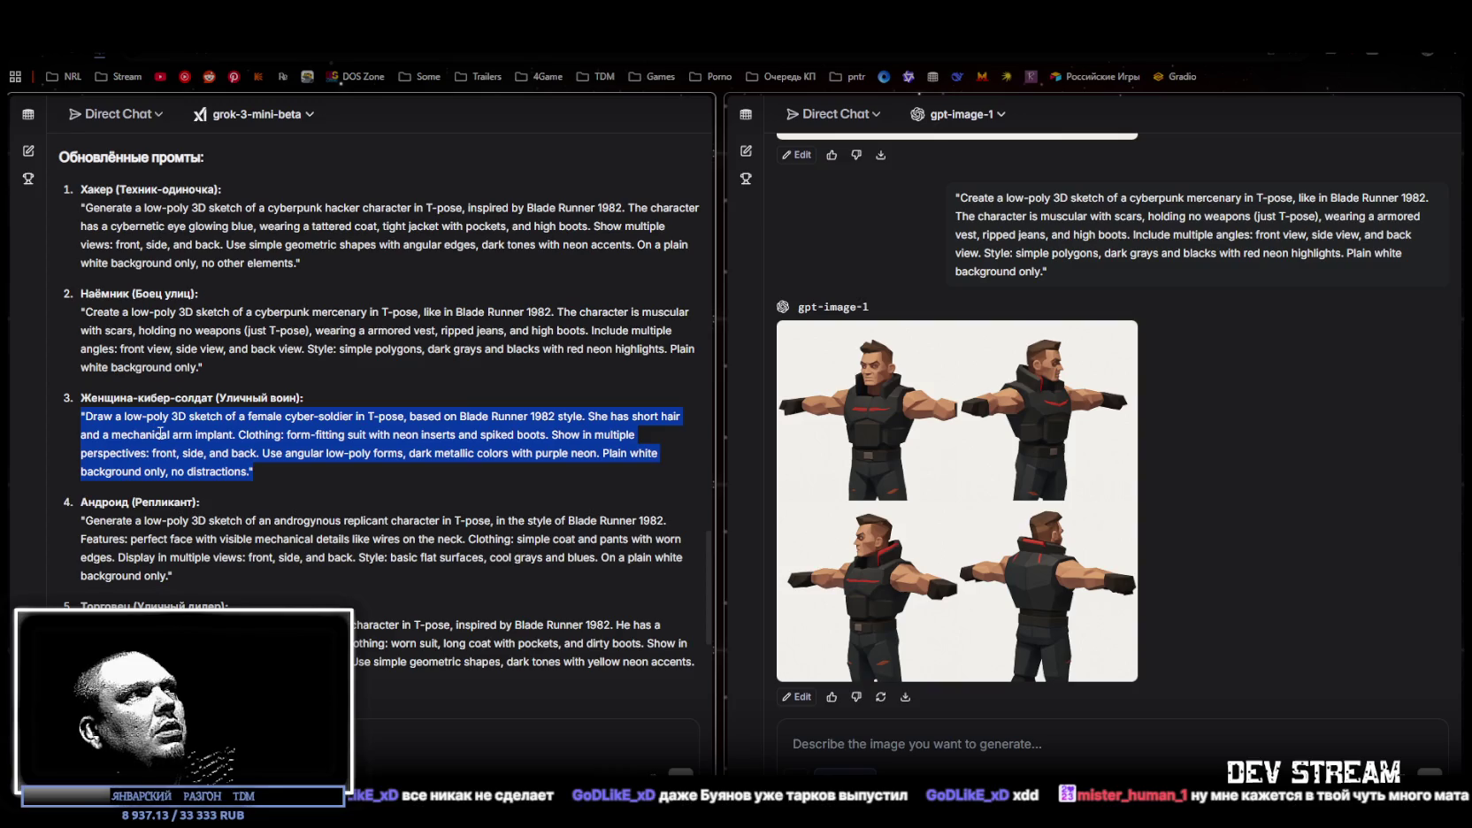
left_click(925, 748)
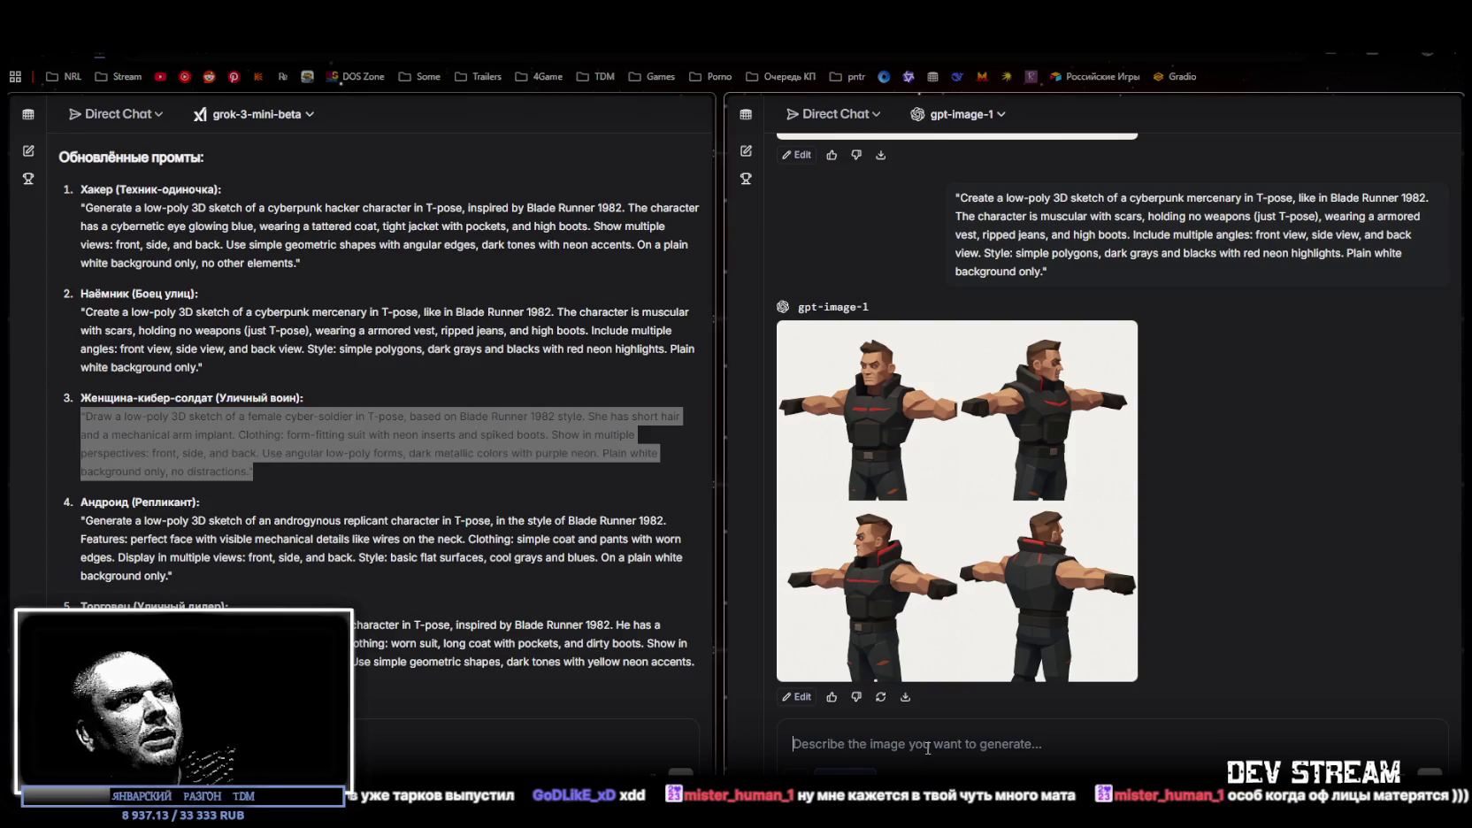
key("ctrl+v")
key("Return")
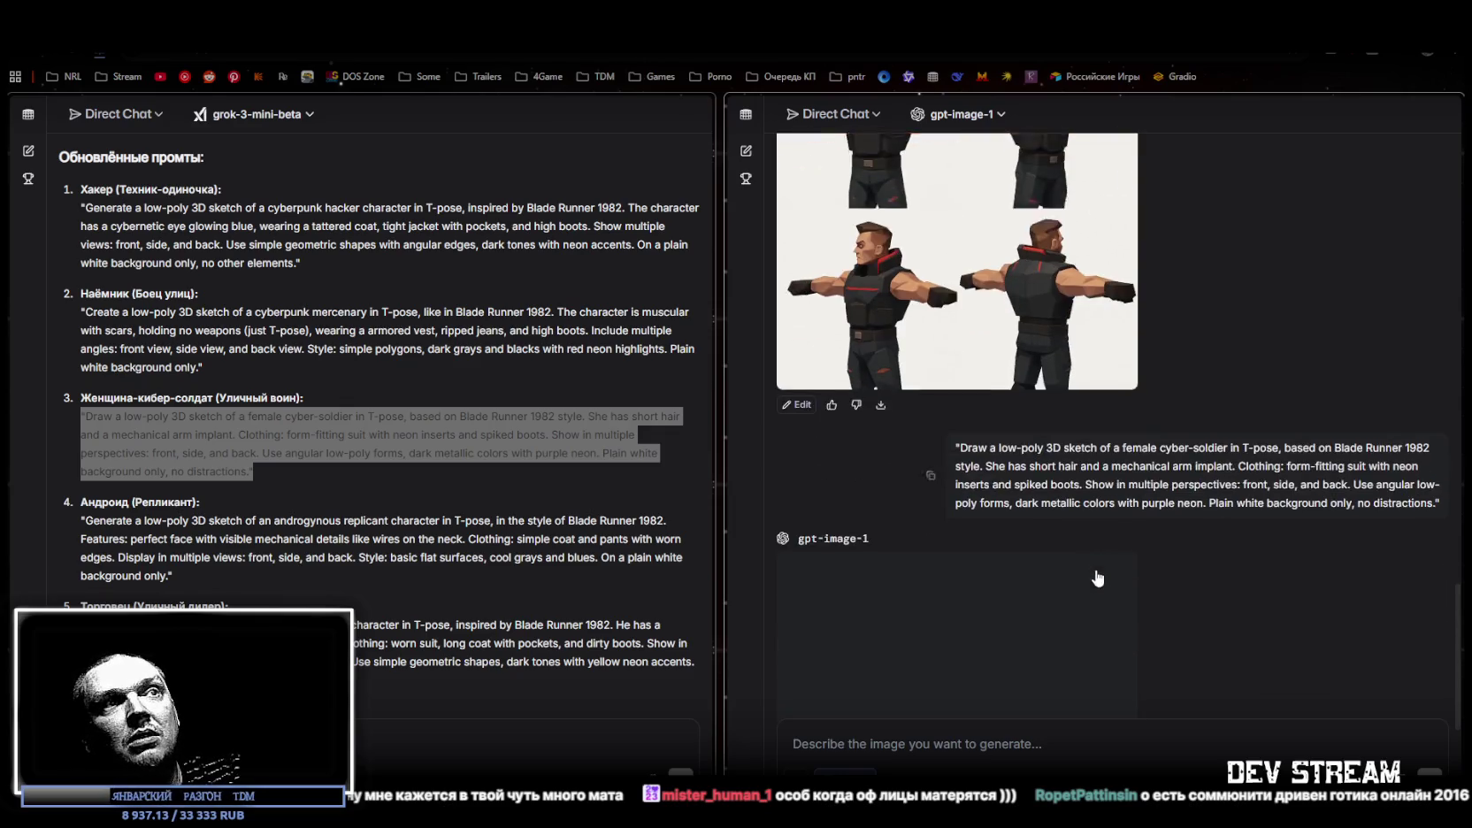
left_click(1051, 500)
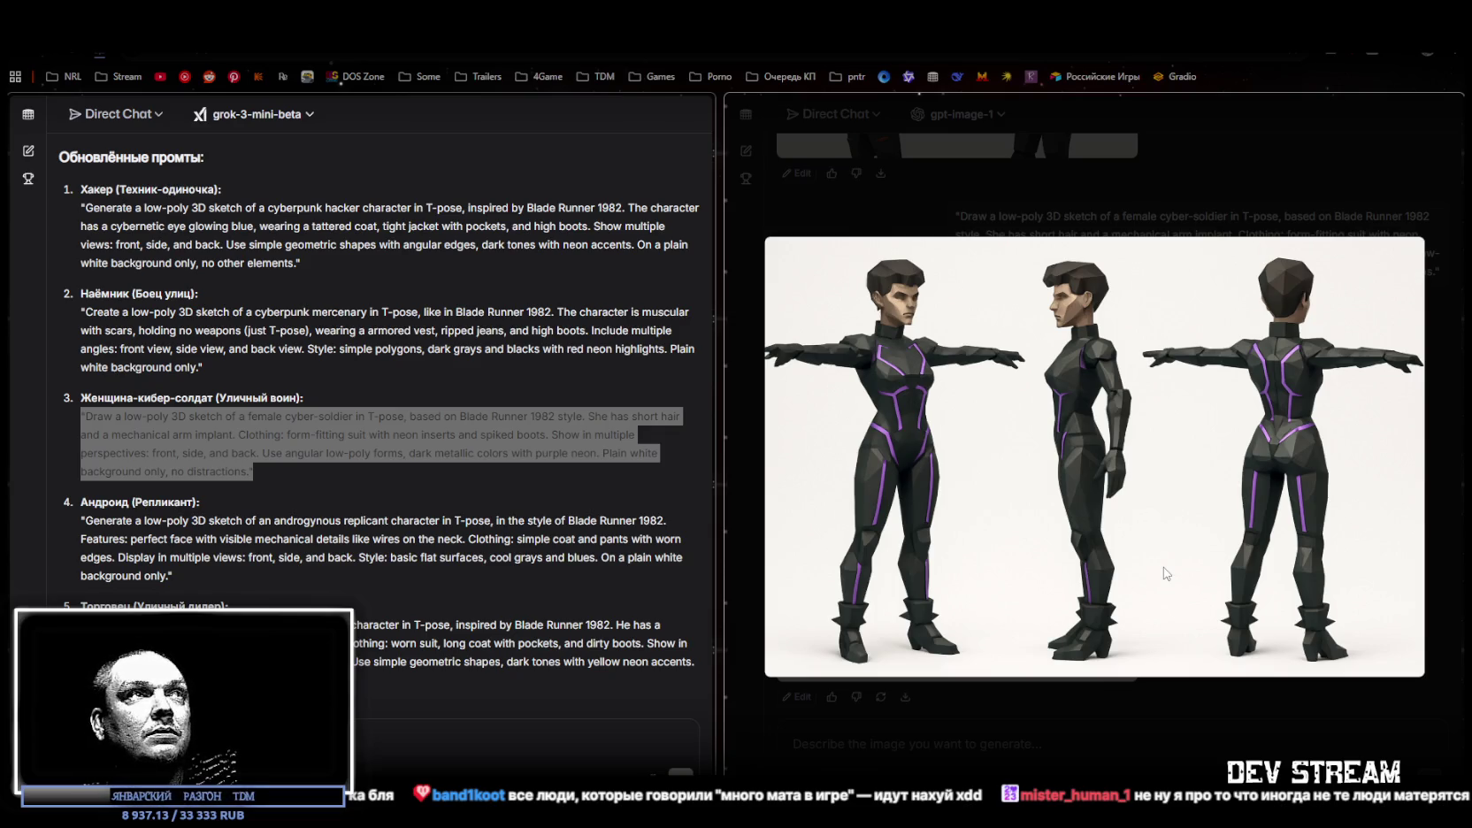
left_click(1133, 710)
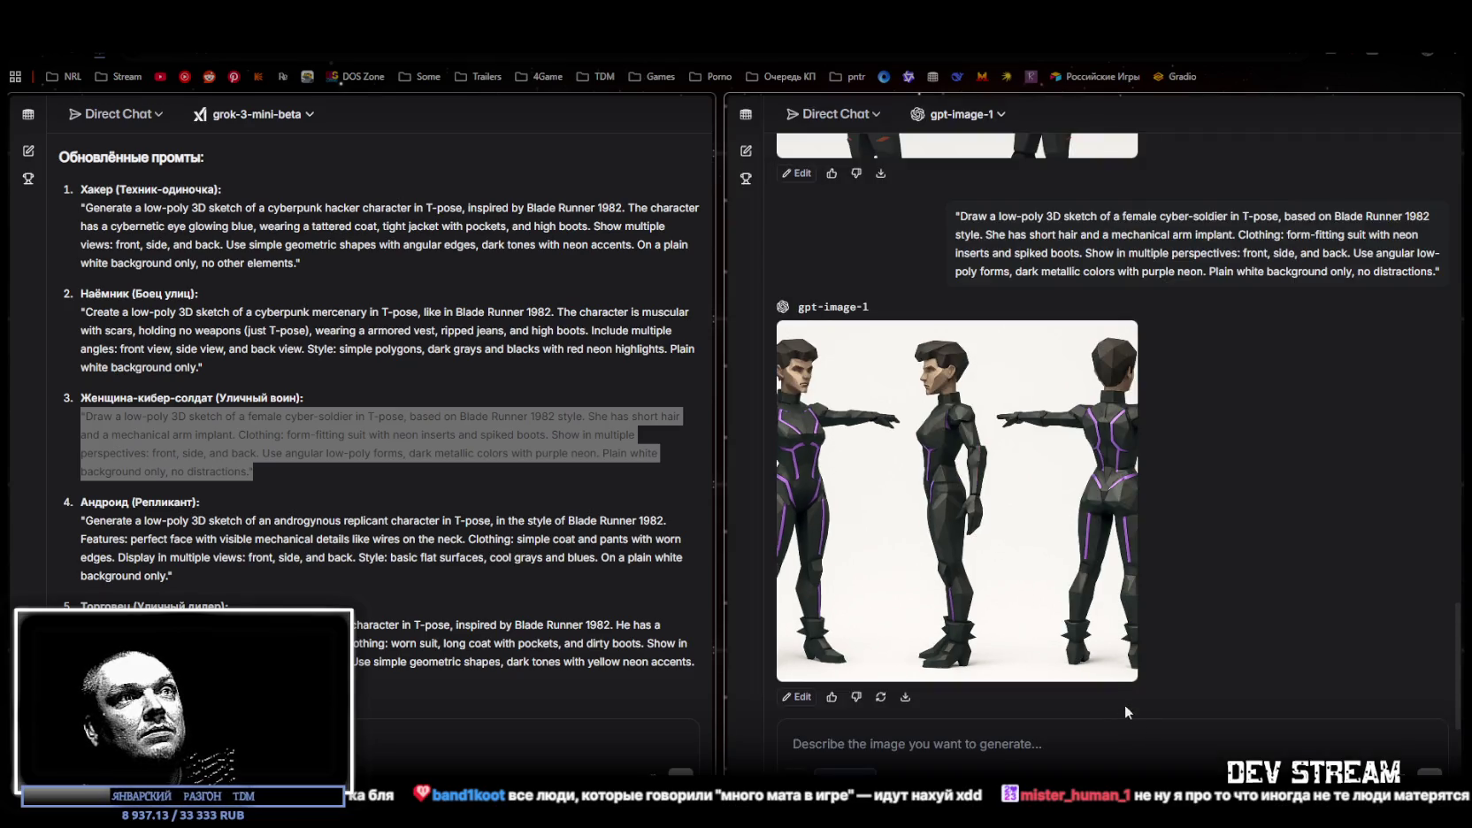
mouse_move(192, 577)
left_mouse_down()
mouse_move(80, 539)
mouse_move(69, 521)
left_mouse_up()
key("ctrl+c")
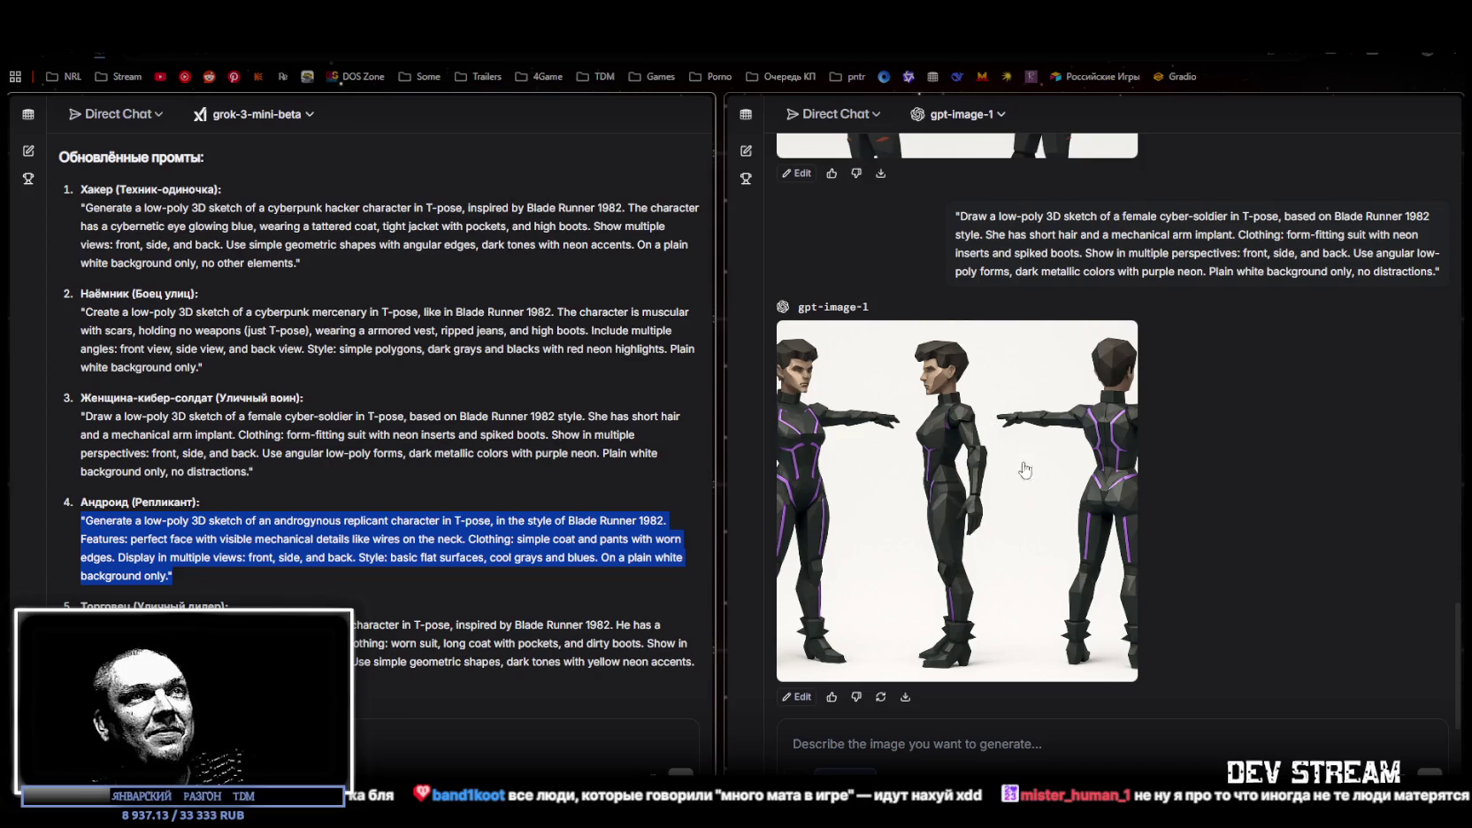
left_click(925, 744)
Submit the androgynous replicant prompt to gpt-image-1 and preview the long-coat three-view render
key("ctrl+v")
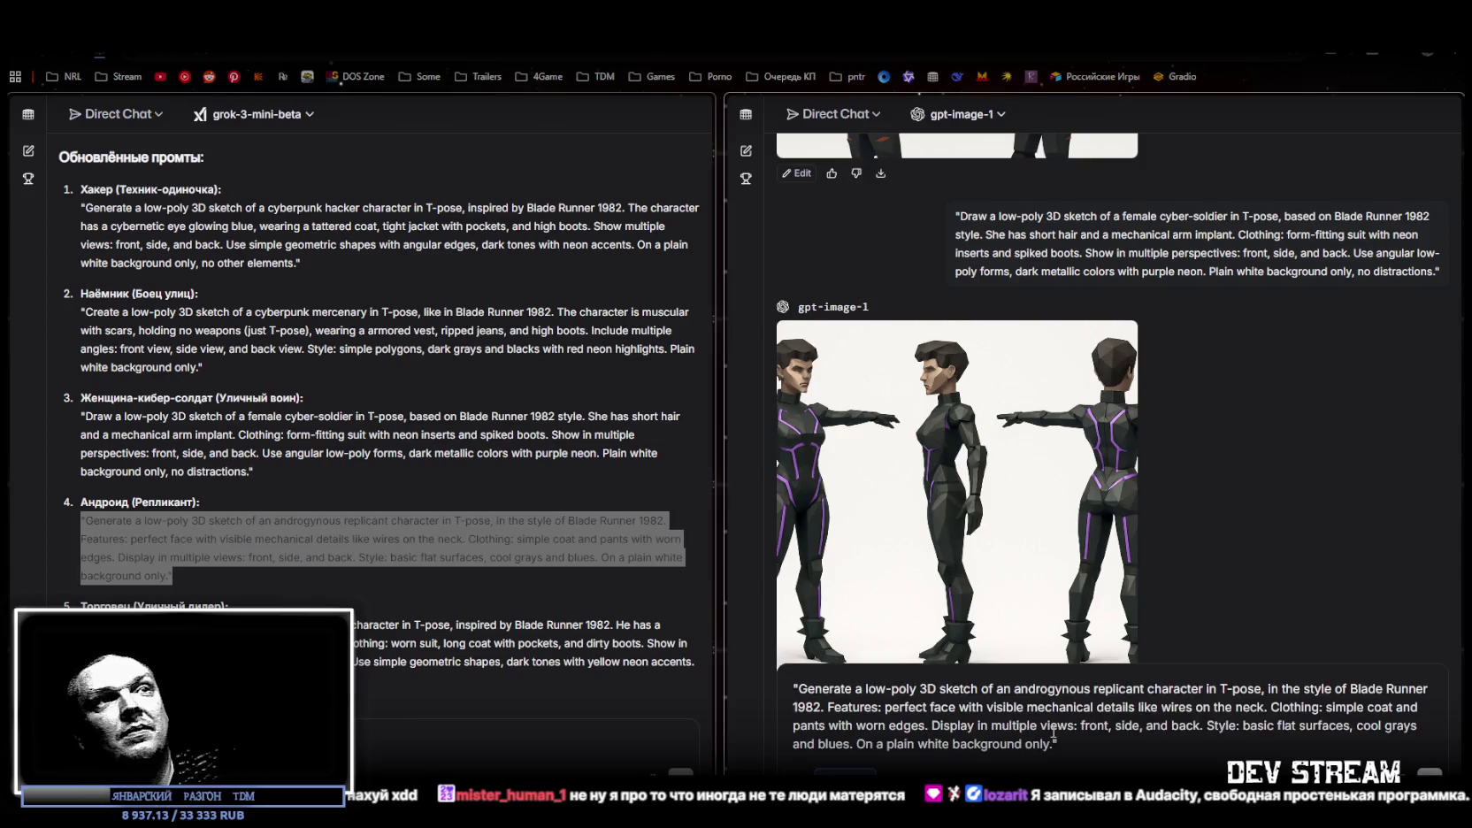
key("Return")
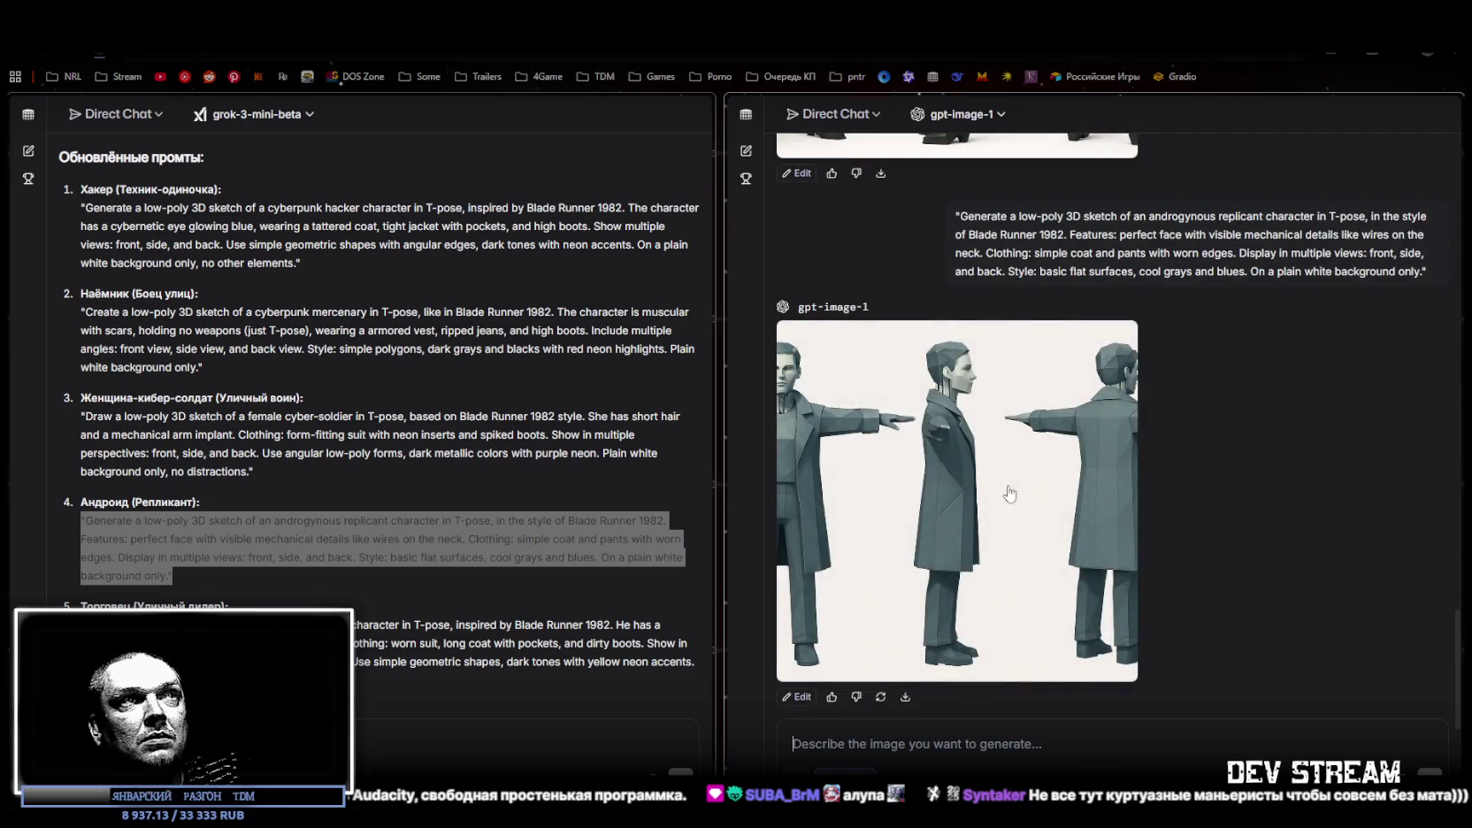
left_click(1013, 498)
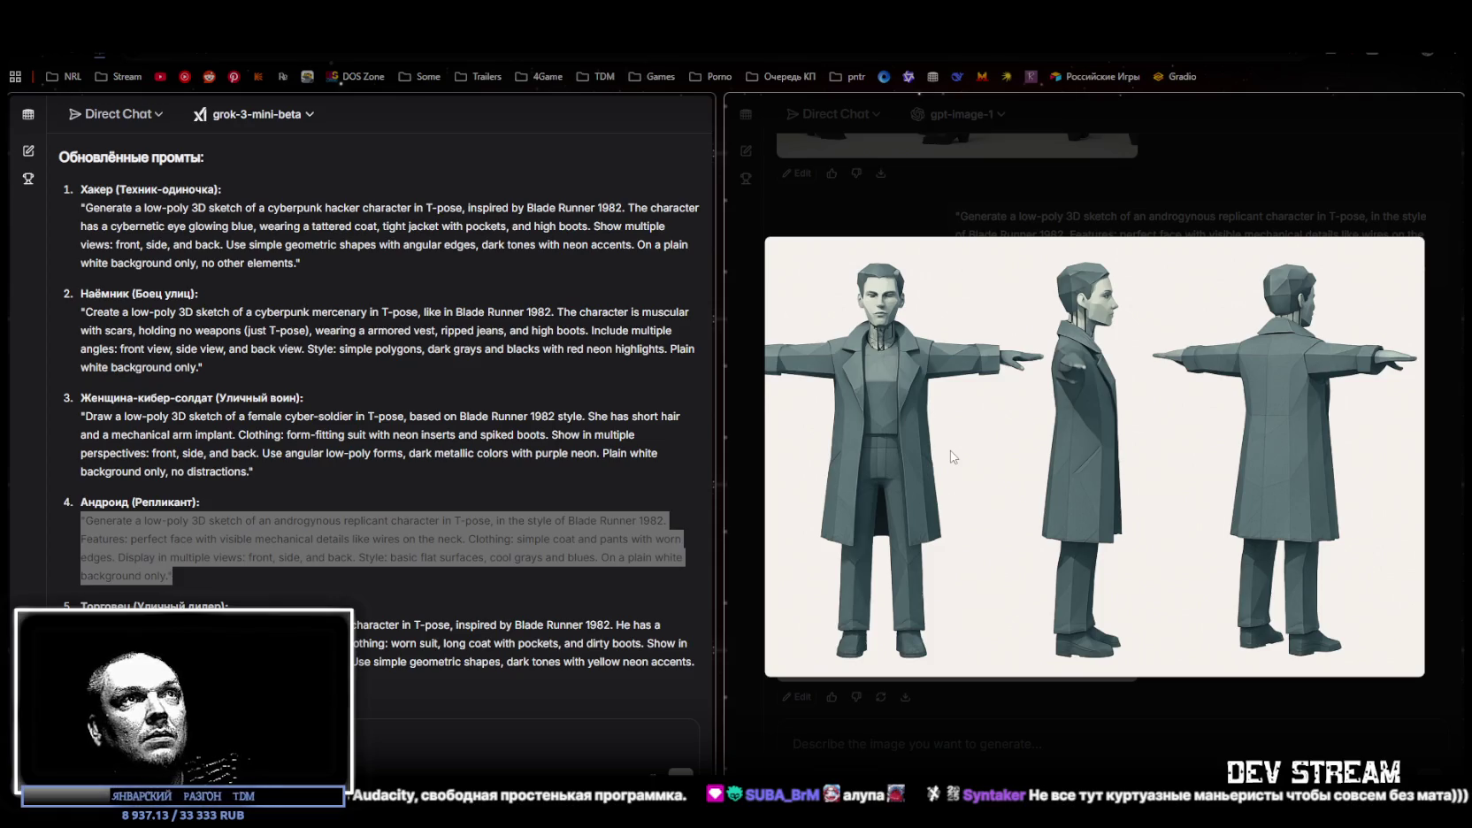
left_click(1137, 712)
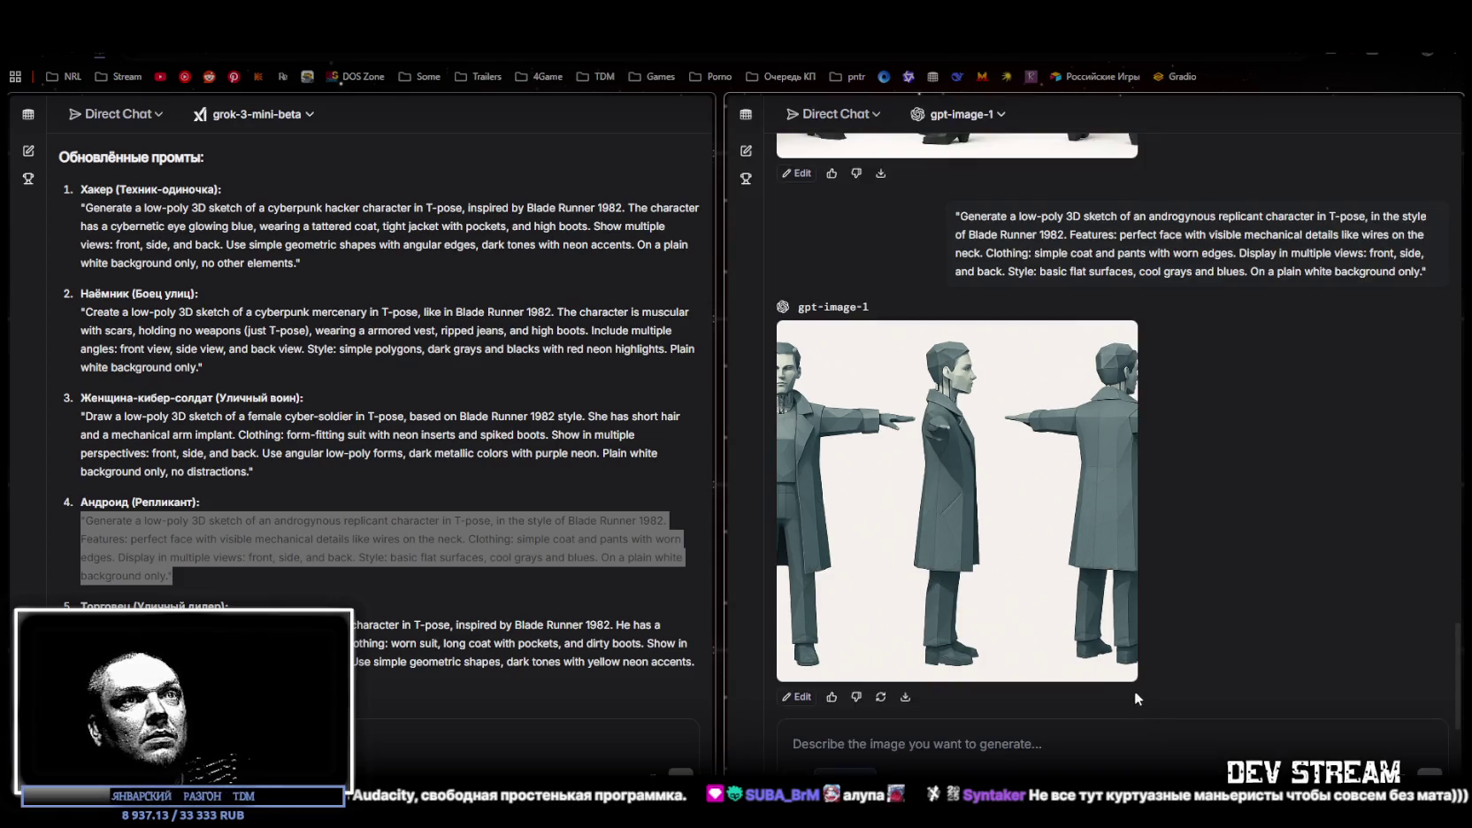
scroll(381, 398, "down", 1)
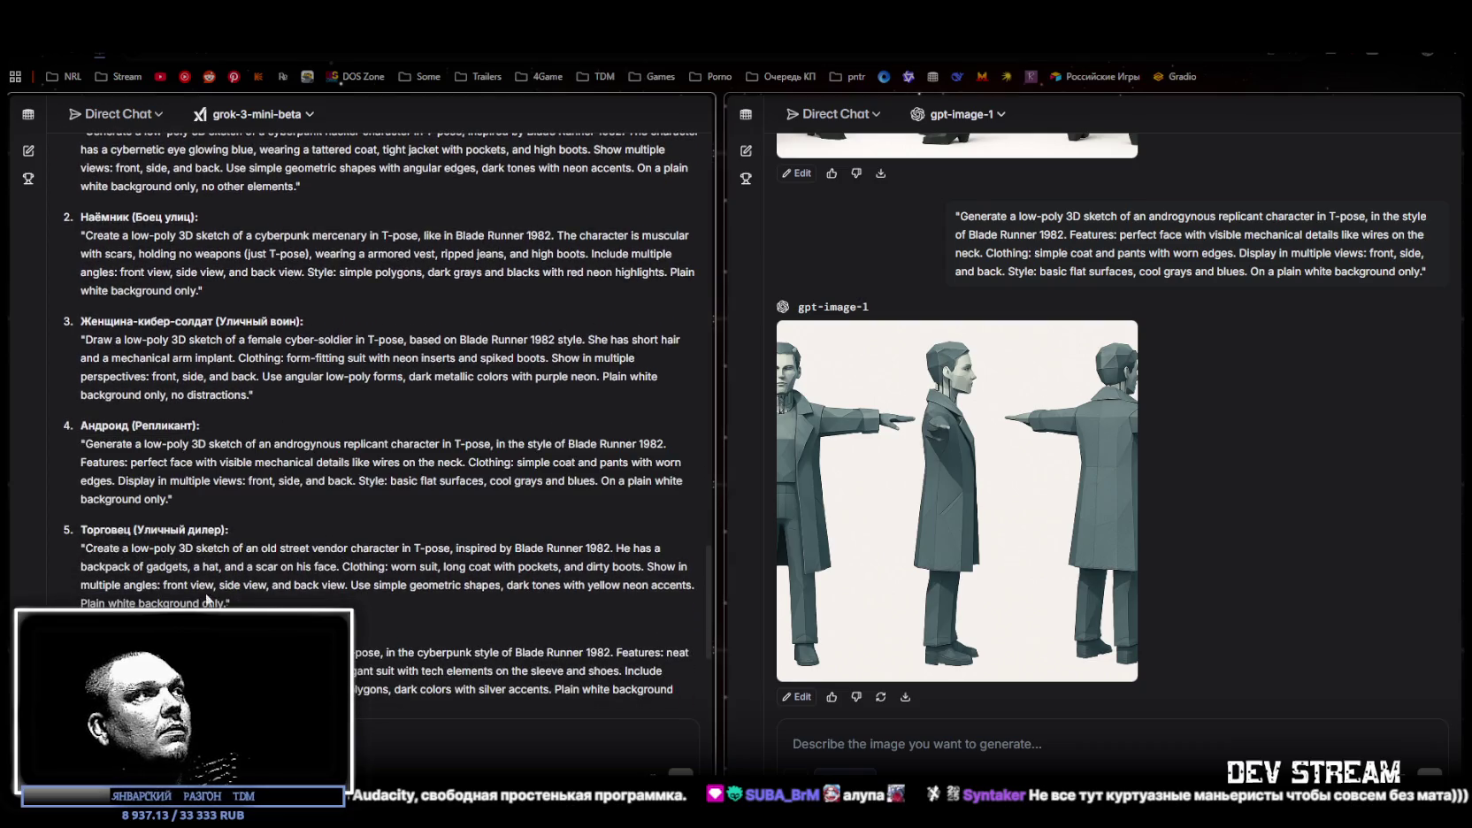
Copy Grok's fifth prompt, the old street vendor, and submit it to gpt-image-1, hitting a rate limit
left_click_drag(232, 604, 80, 551)
key("ctrl+c")
left_click(930, 742)
key("ctrl+v")
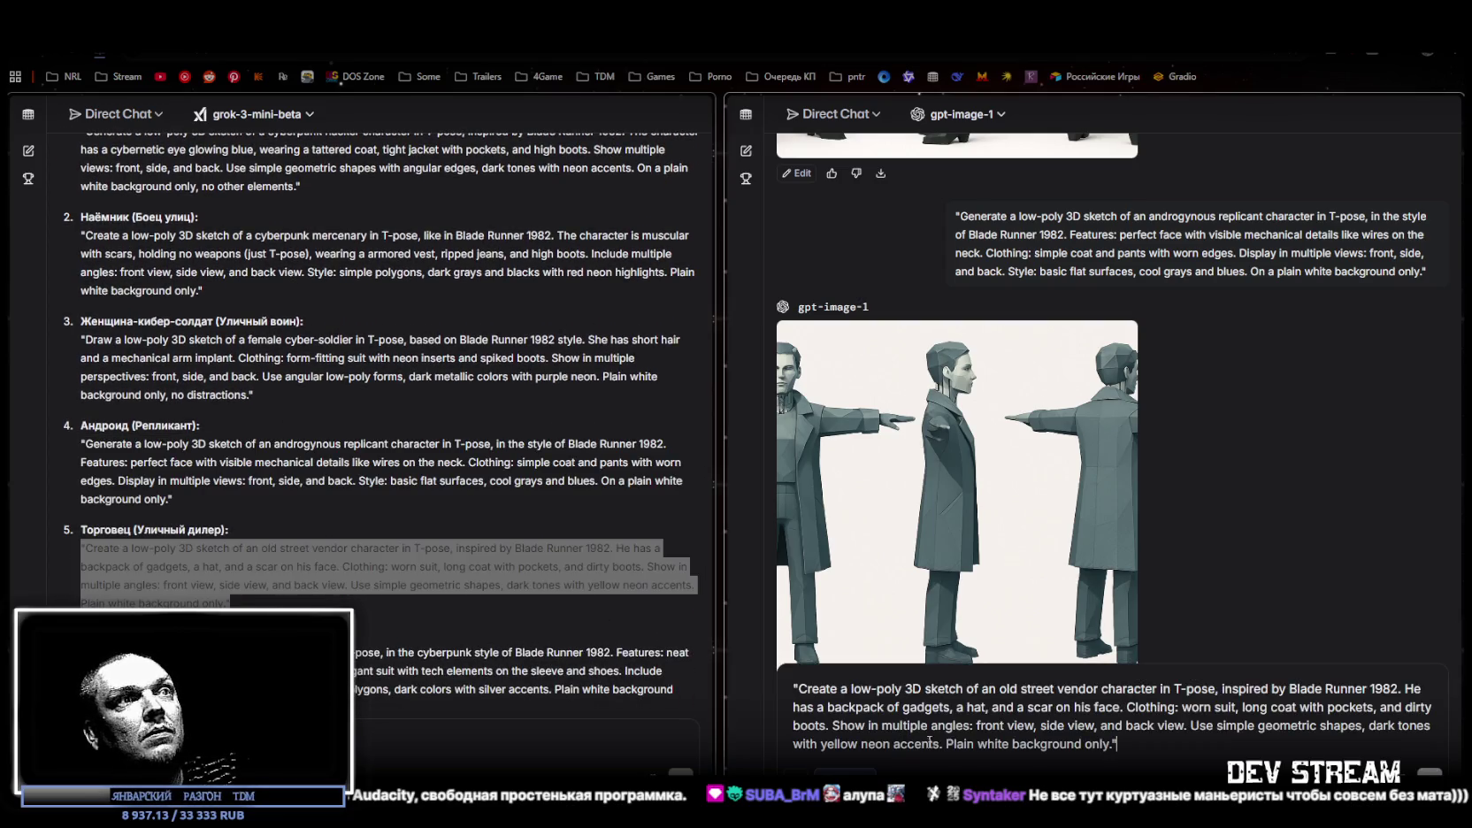
key("Return")
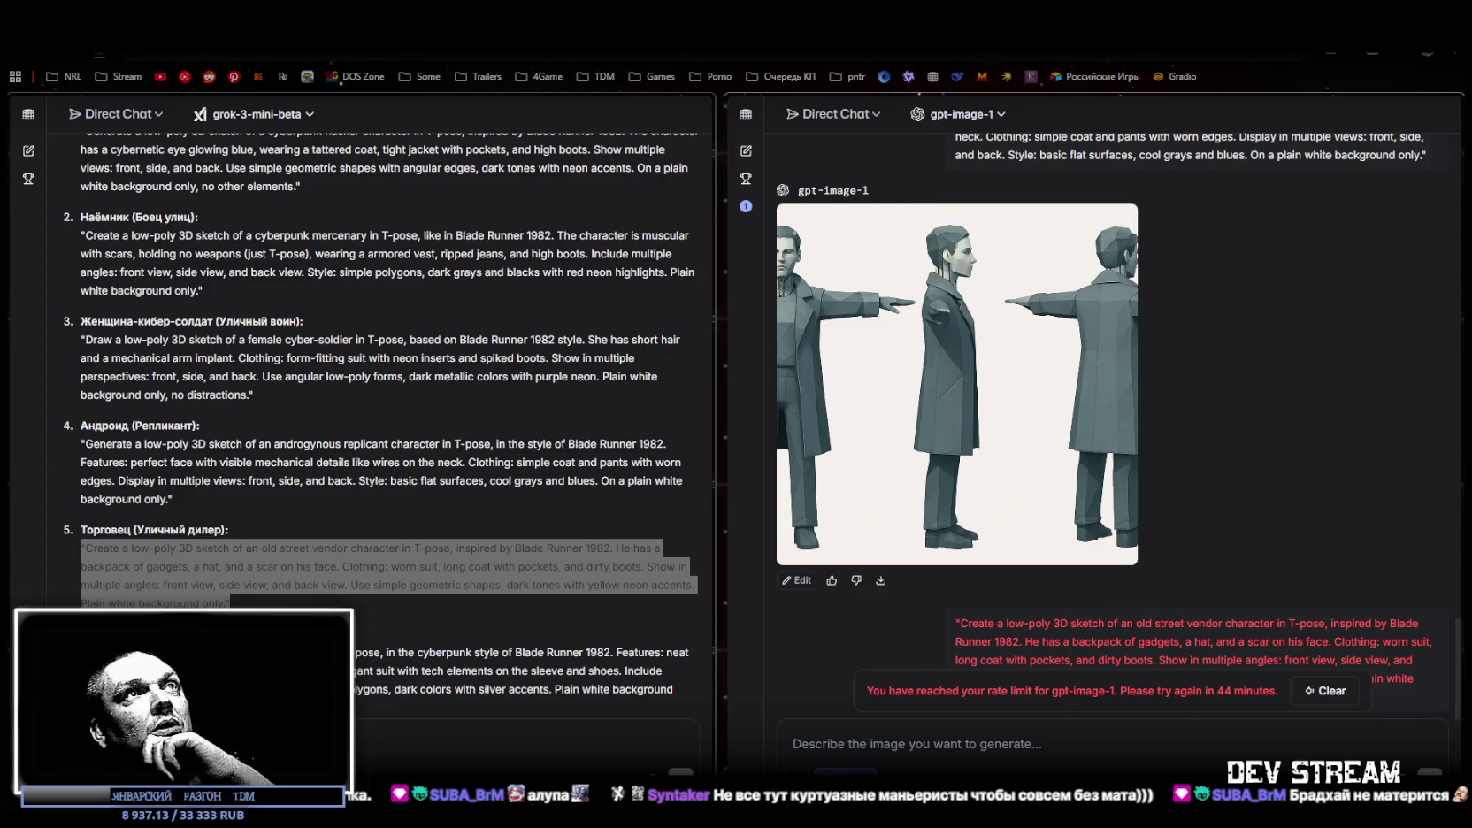
left_click(960, 114)
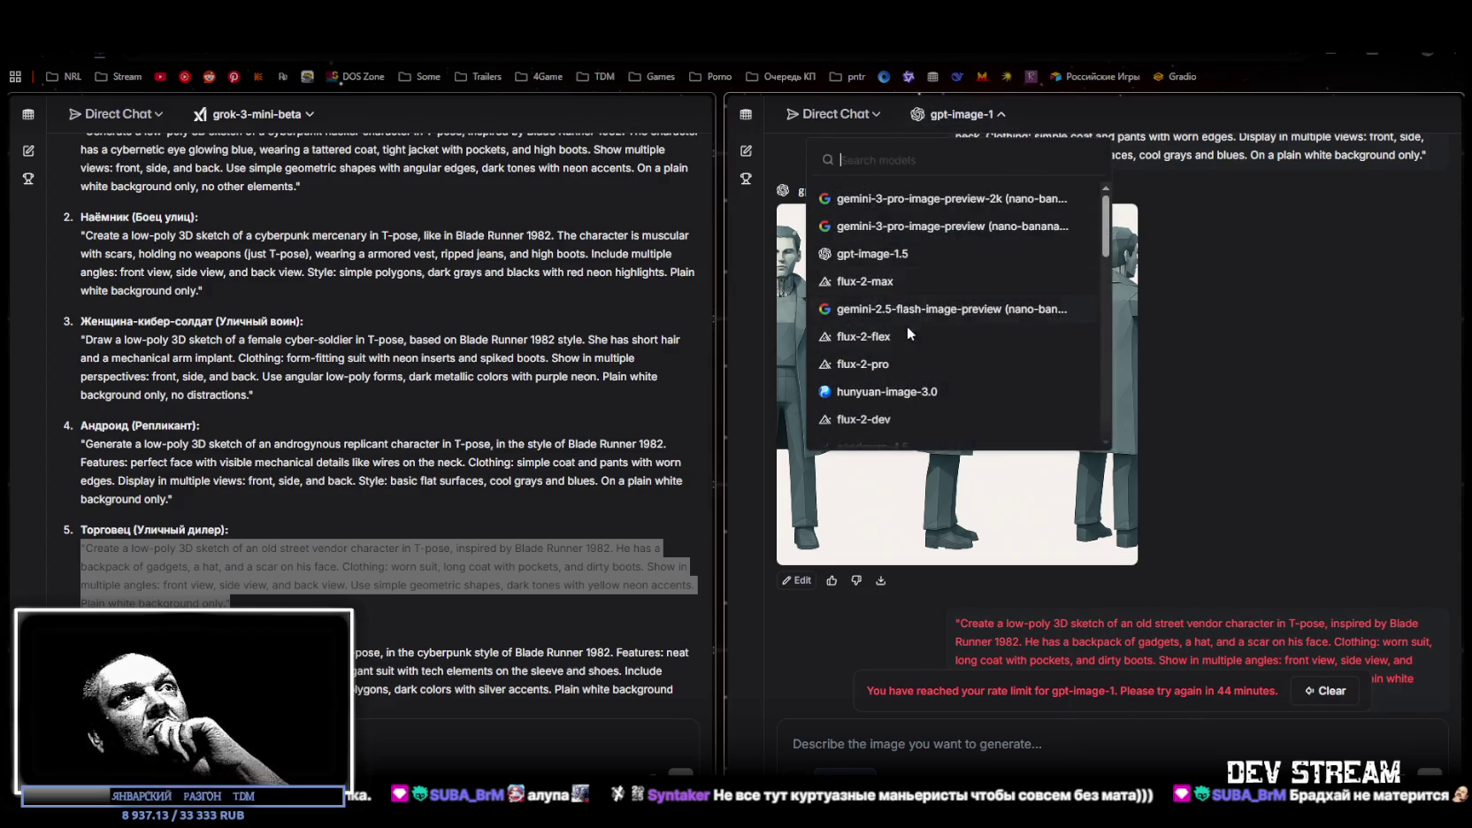
Switch the image model to qwen-image-2512 and retry the street vendor prompt
scroll(929, 373, "down", 2)
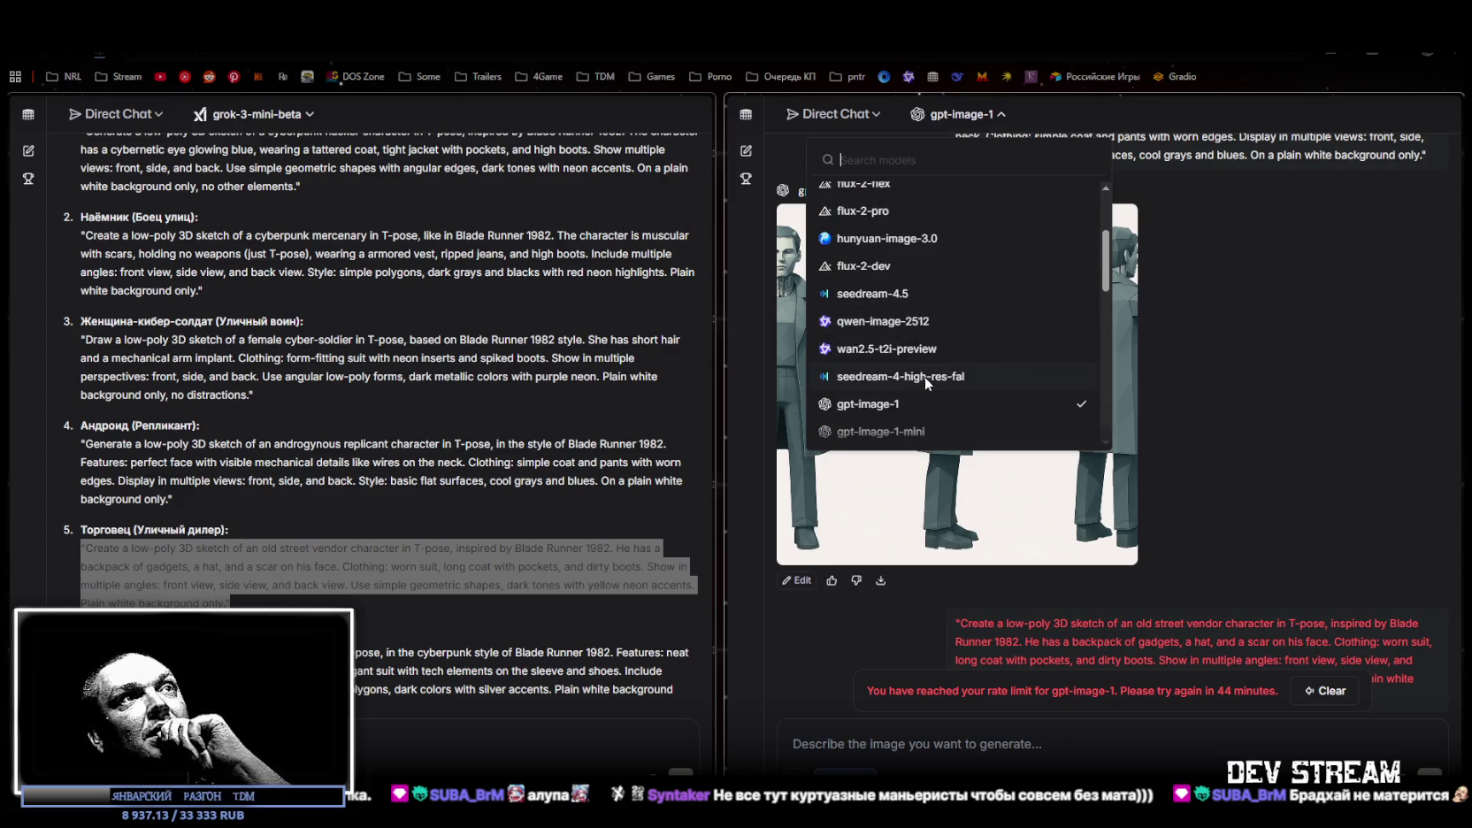
left_click(934, 322)
left_click(1271, 686)
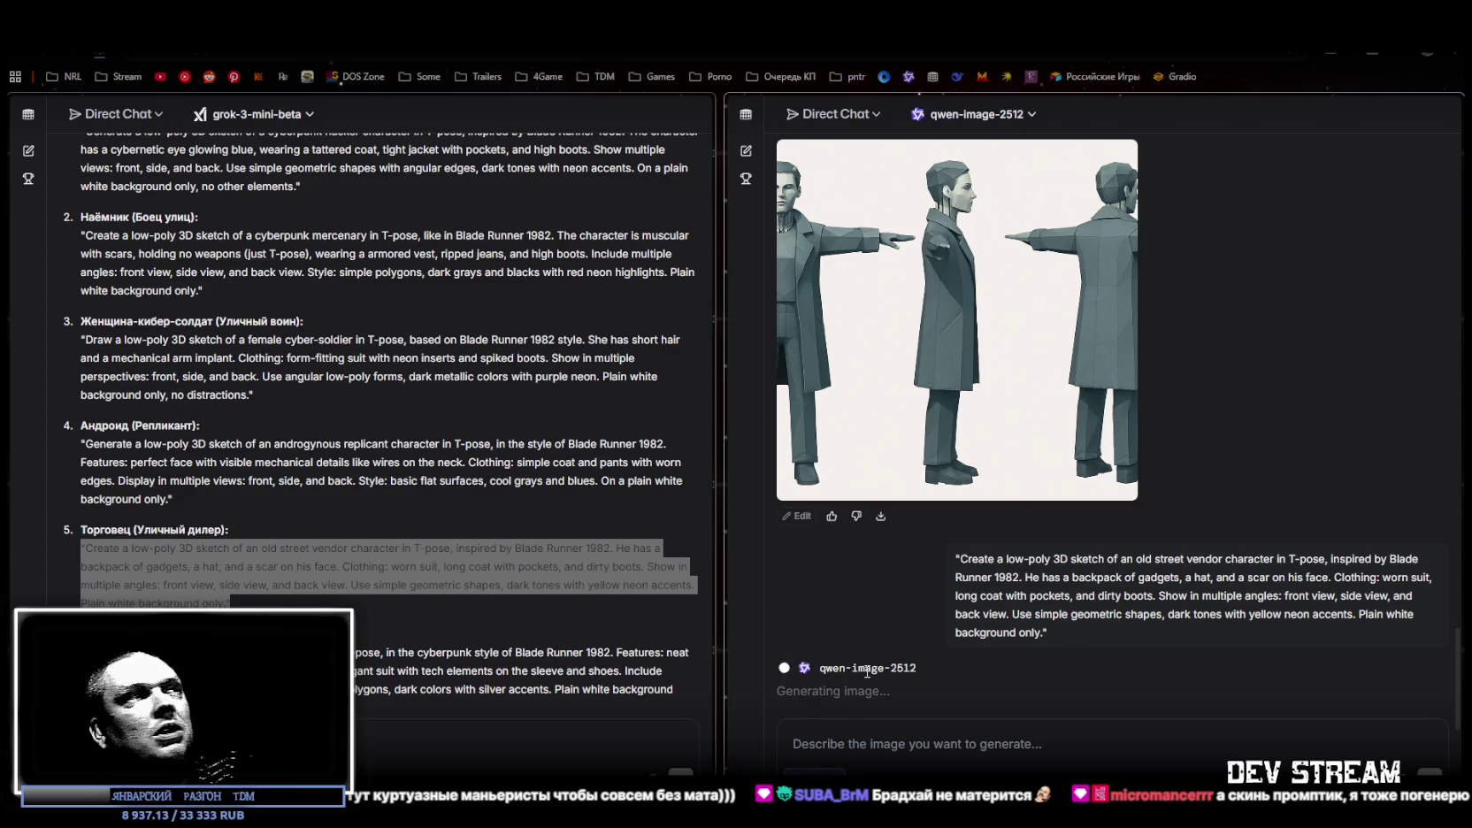
Select and copy Grok's updated prompt list starting from the hacker prompt
scroll(294, 591, "down", 3)
scroll(296, 575, "up", 5)
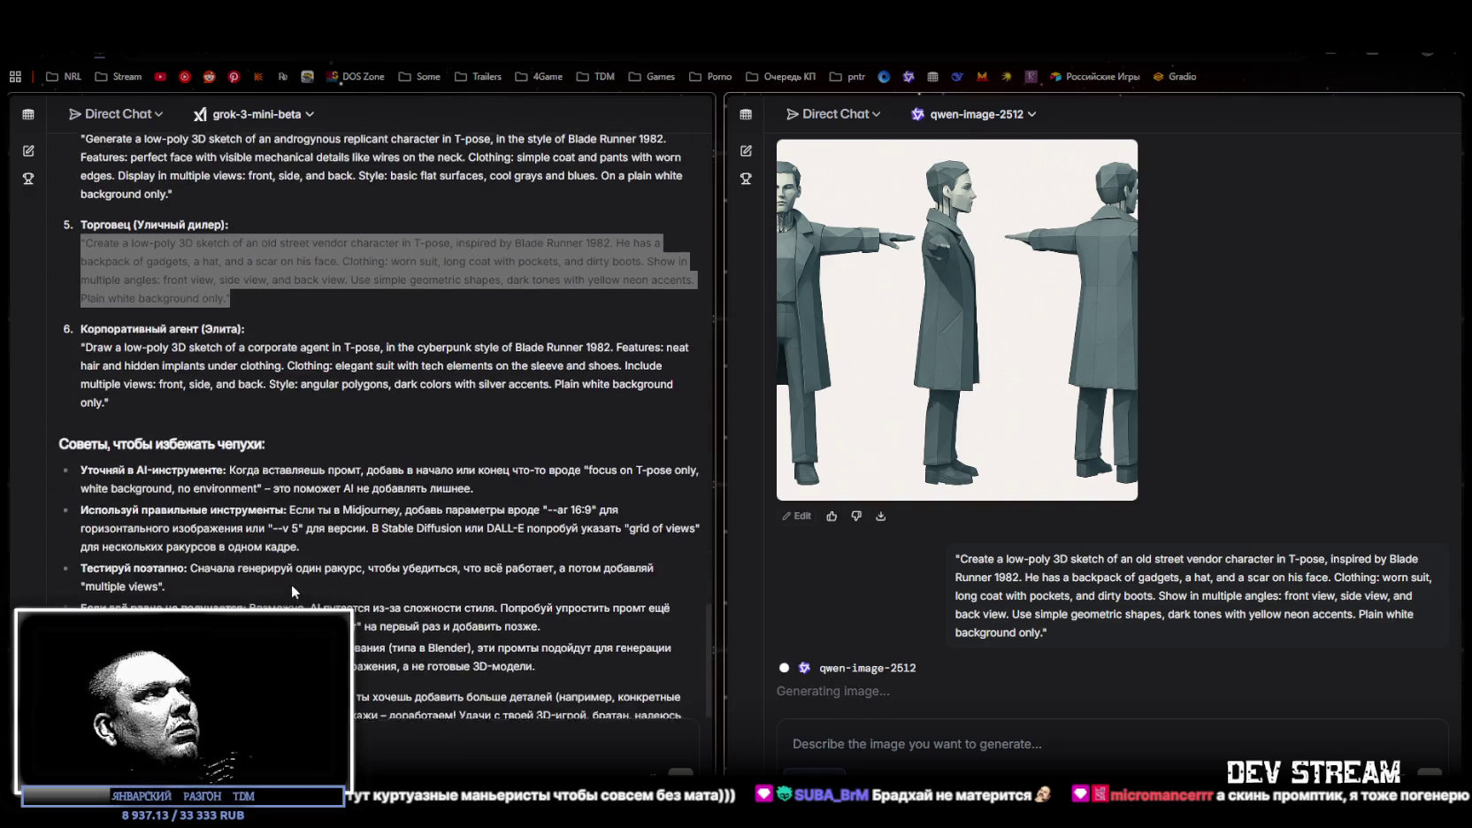
scroll(299, 556, "down", 2)
scroll(299, 556, "up", 2)
scroll(265, 442, "down", 2)
scroll(121, 227, "up", 2)
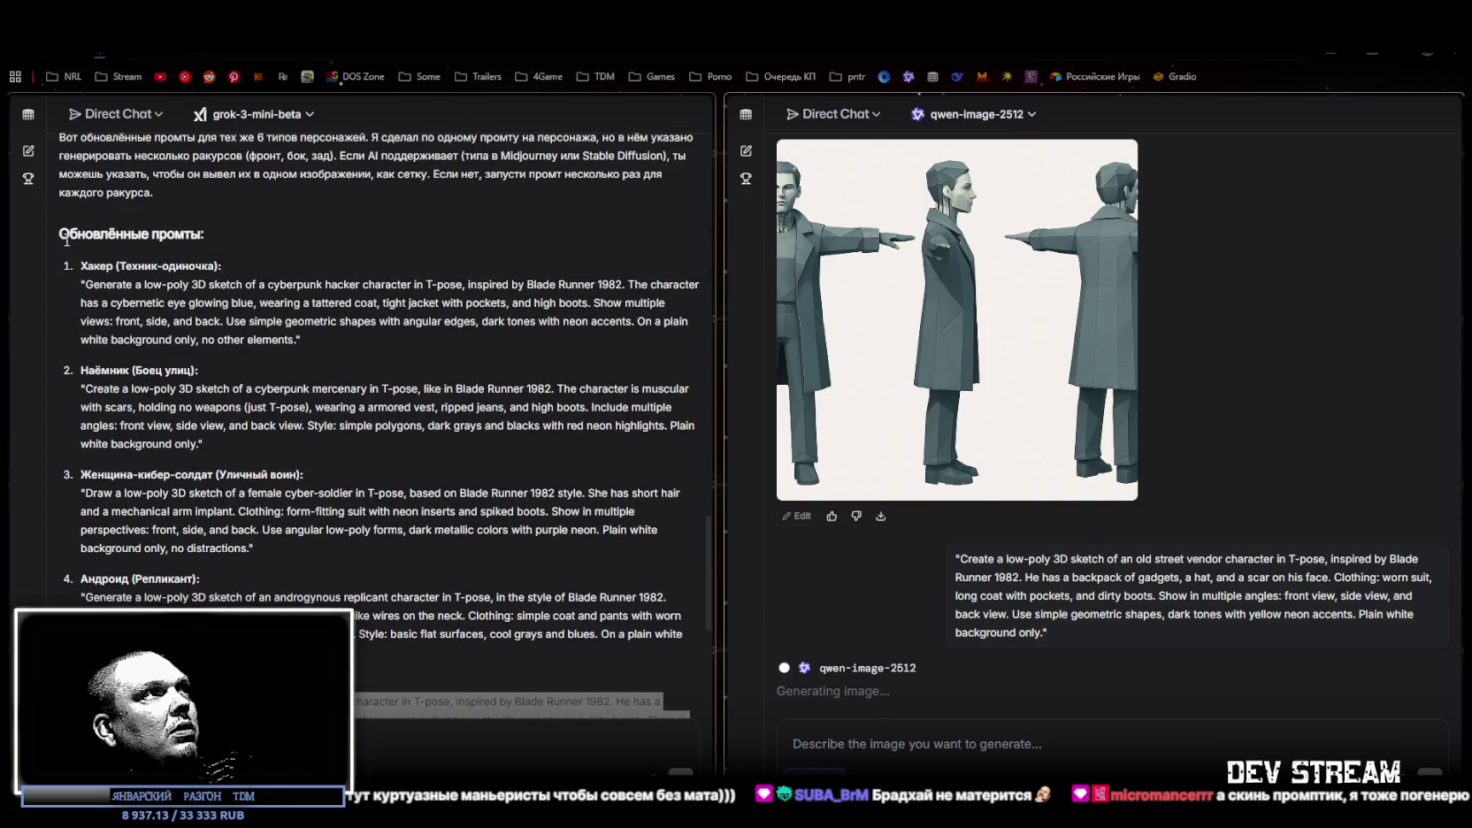
mouse_move(78, 263)
left_mouse_down()
mouse_move(222, 425)
mouse_move(254, 486)
mouse_move(133, 400)
mouse_move(195, 407)
left_mouse_up()
scroll(254, 485, "down", 5)
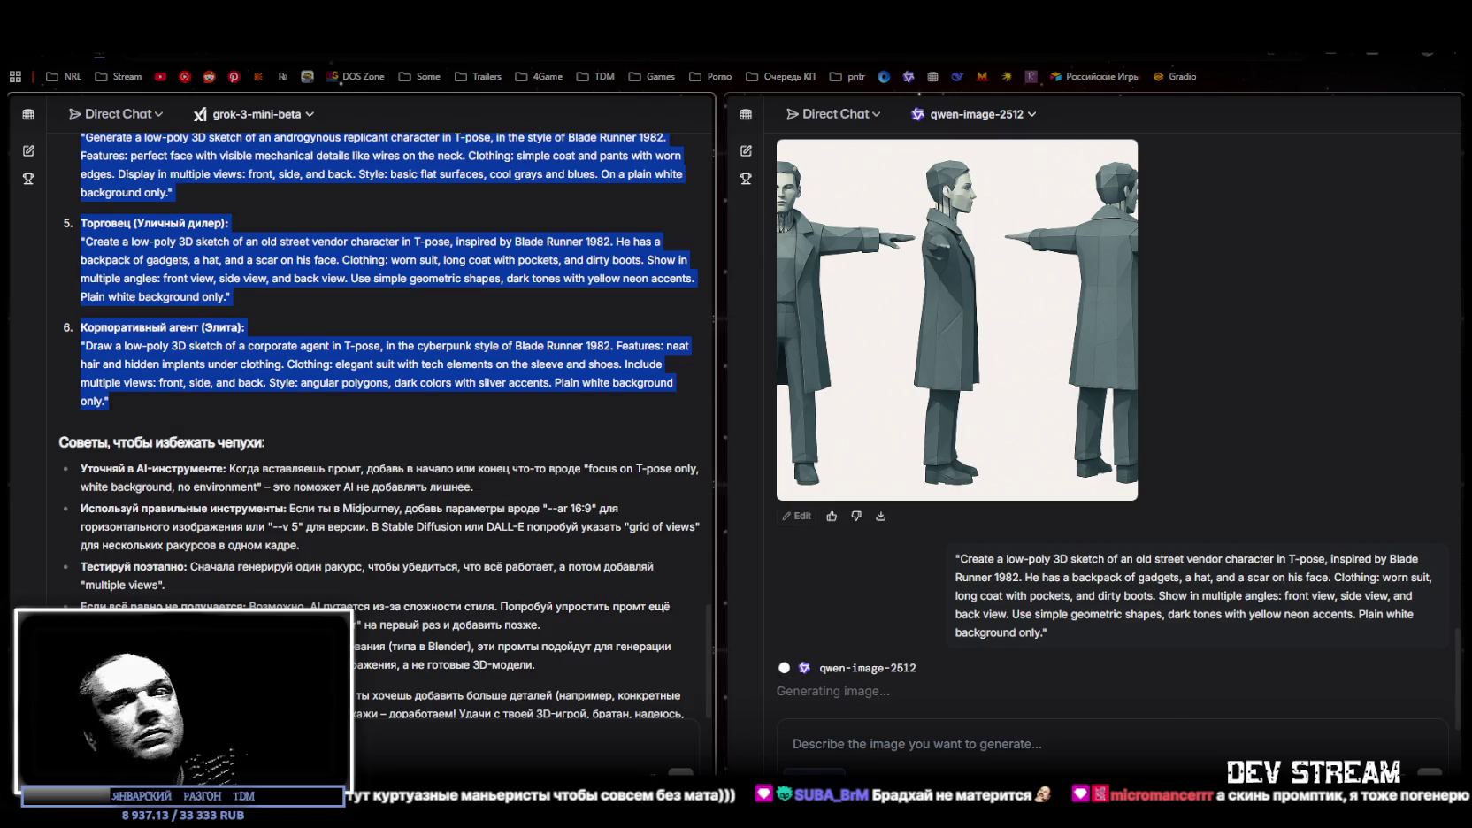
key("alt+Tab")
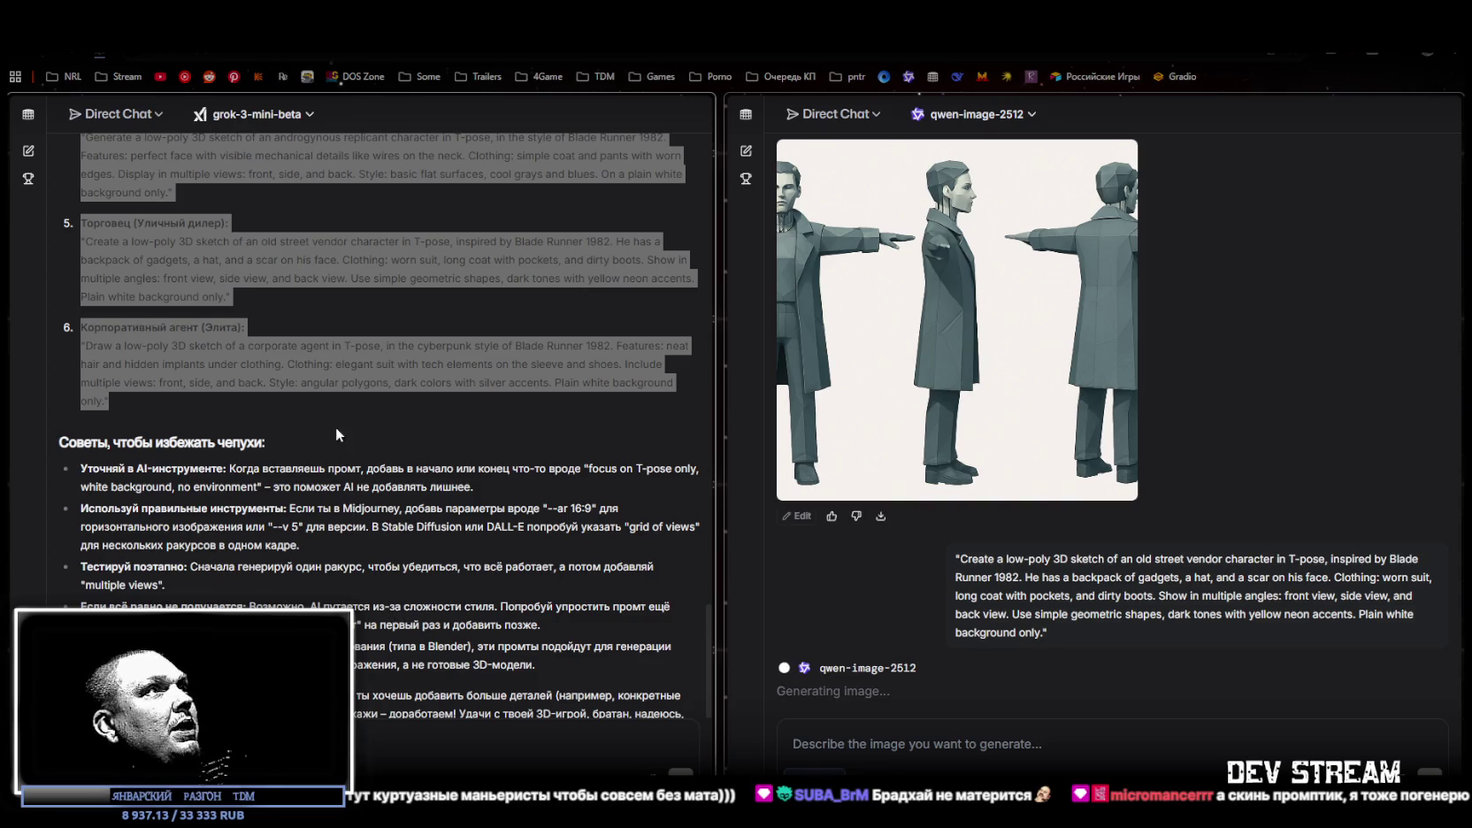
Compare gpt-image-1's earlier T-pose sheets, then select and copy the female cyber-soldier prompt
scroll(312, 410, "up", 3)
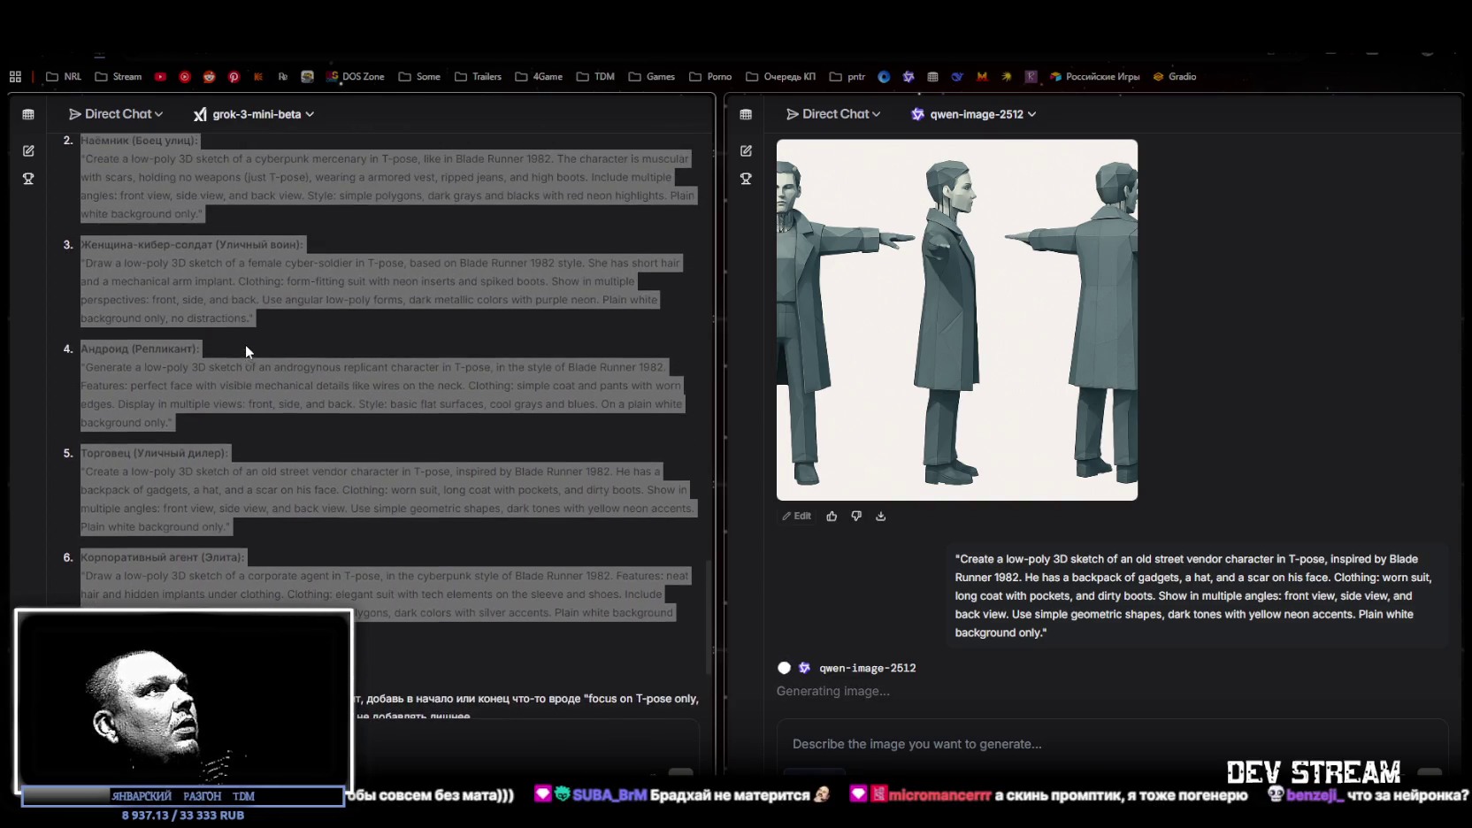
scroll(246, 351, "up", 1)
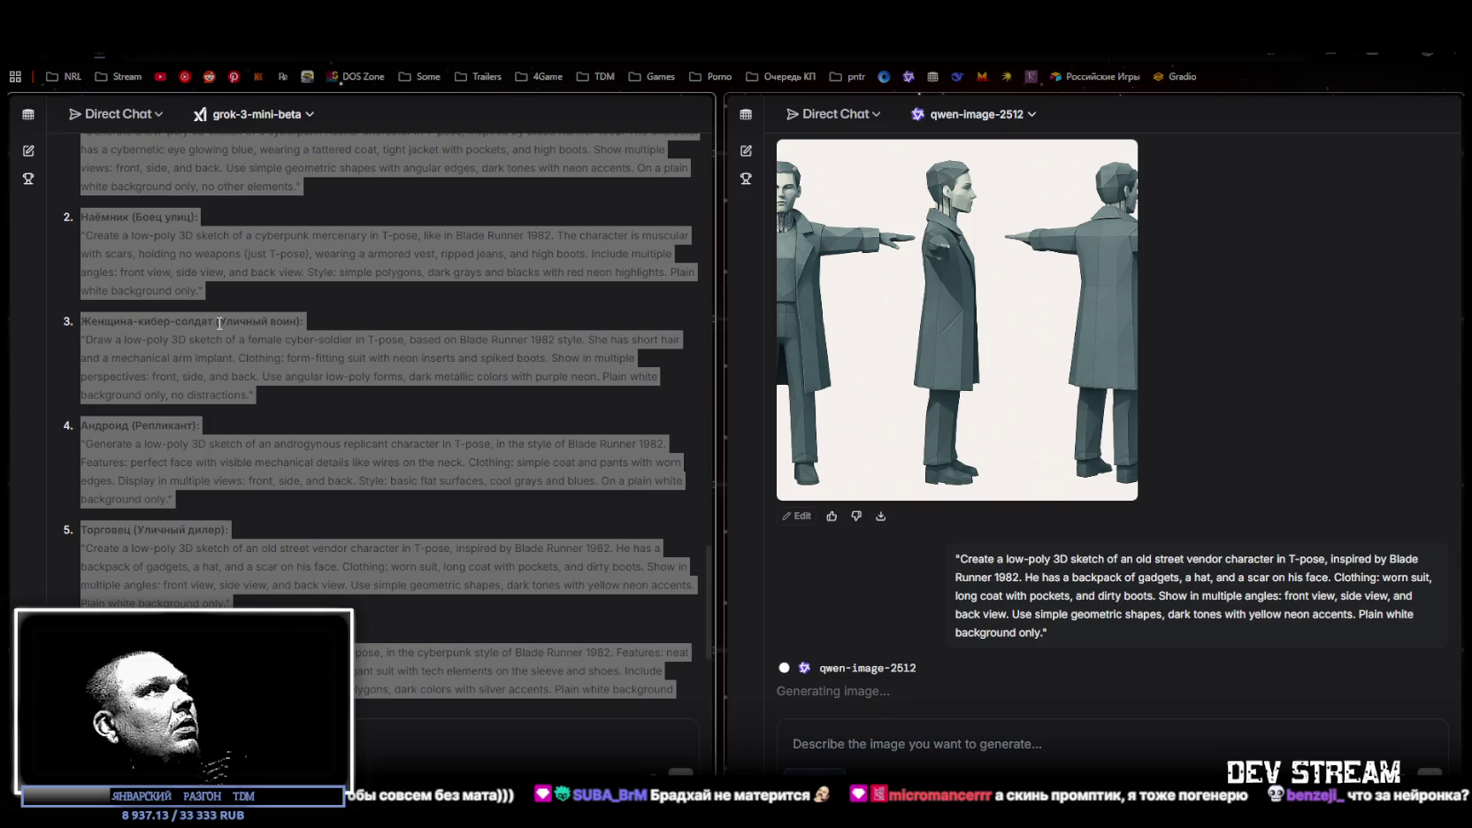
scroll(302, 371, "up", 1)
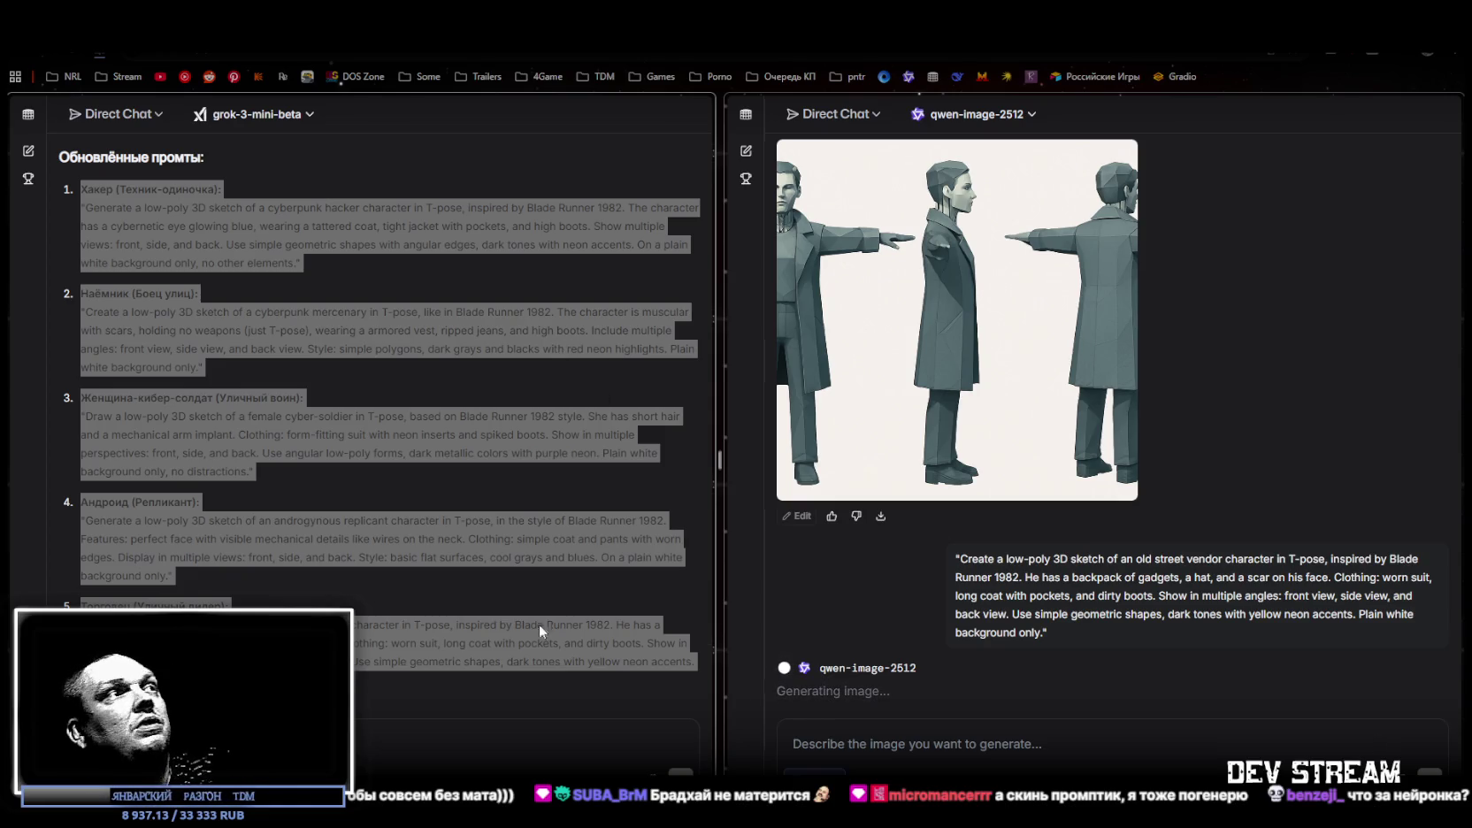
scroll(494, 605, "down", 4)
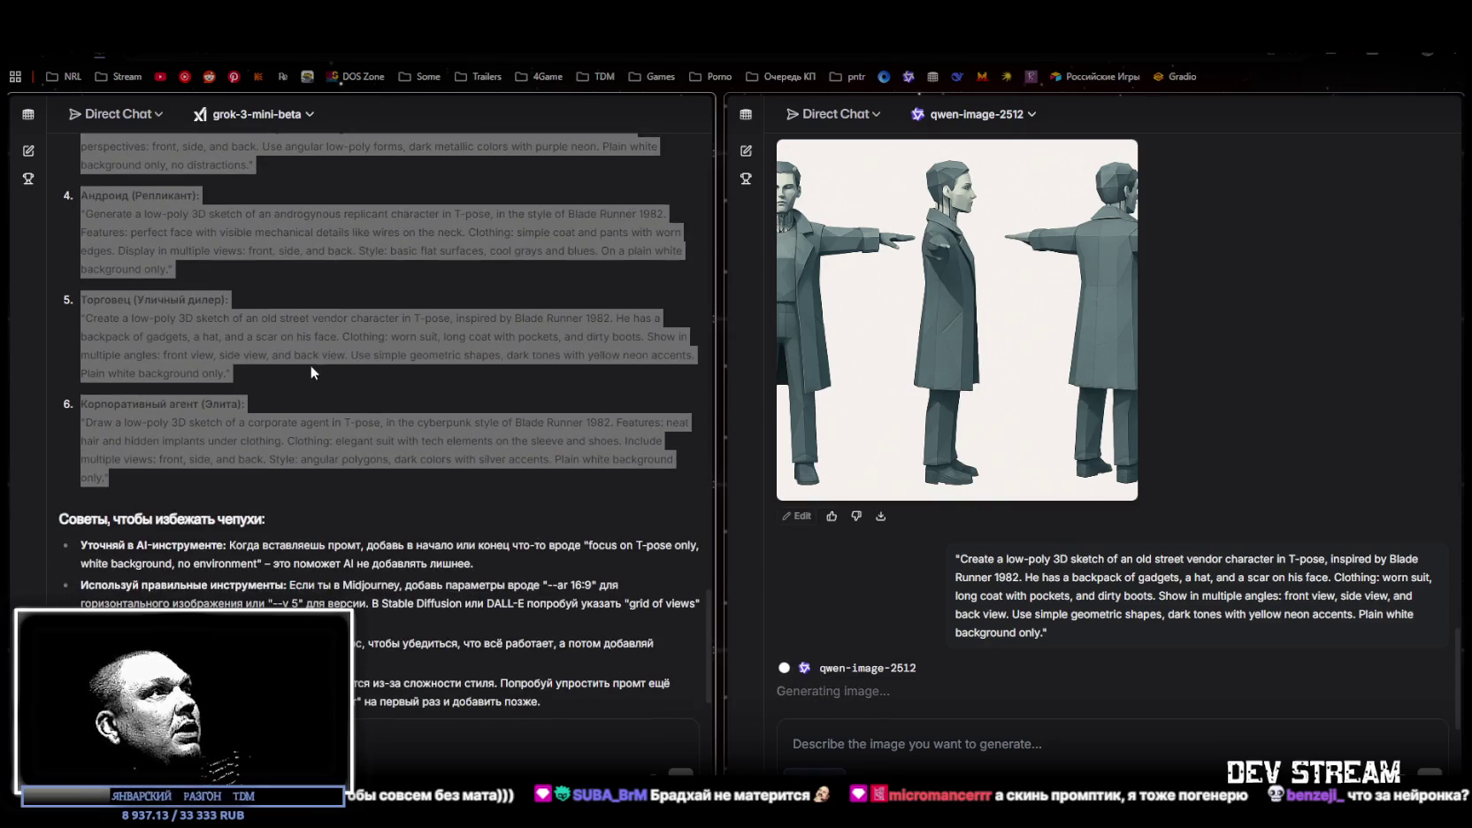
scroll(1065, 630, "up", 4)
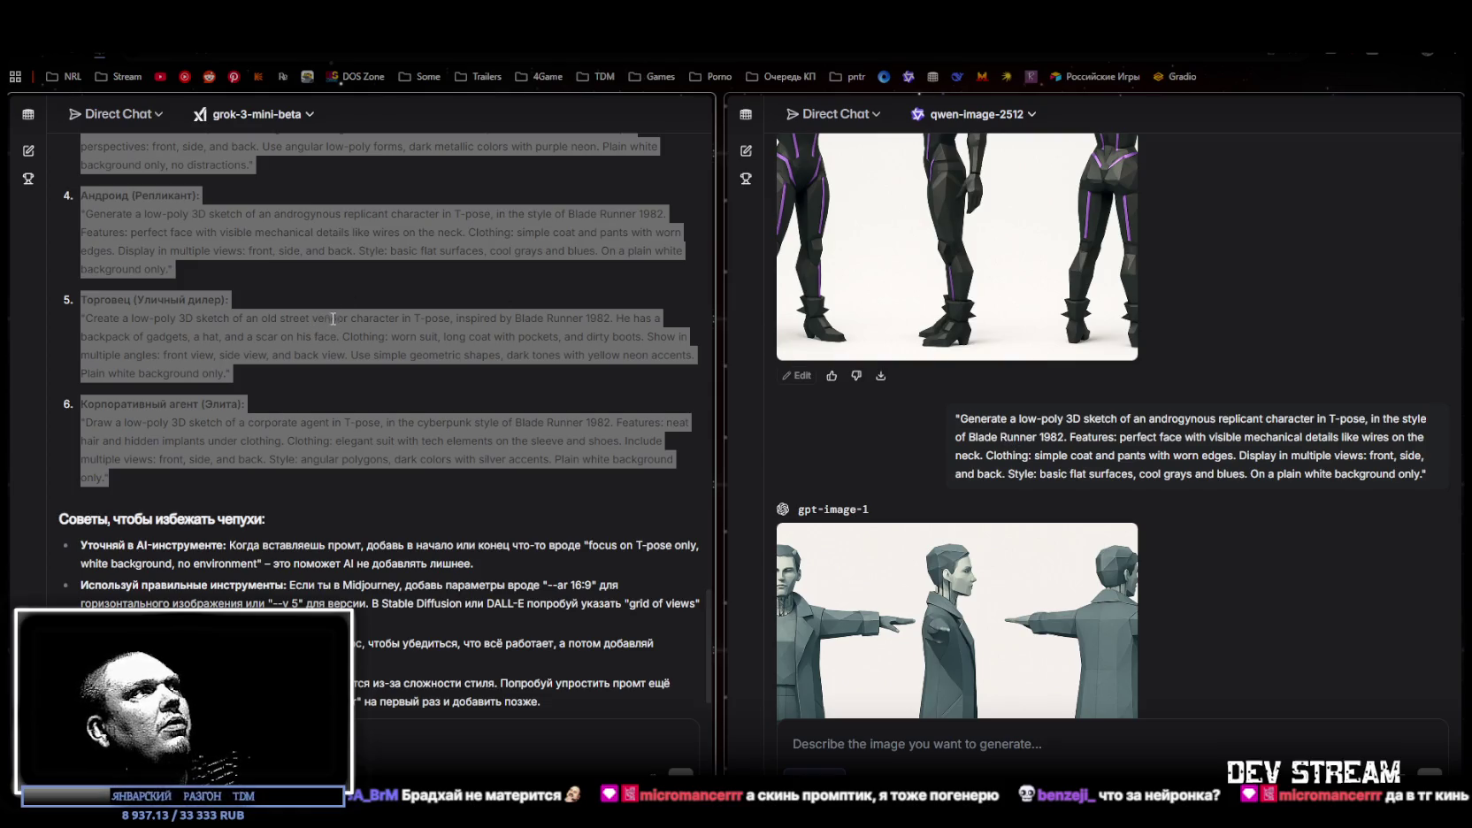
scroll(991, 580, "up", 15)
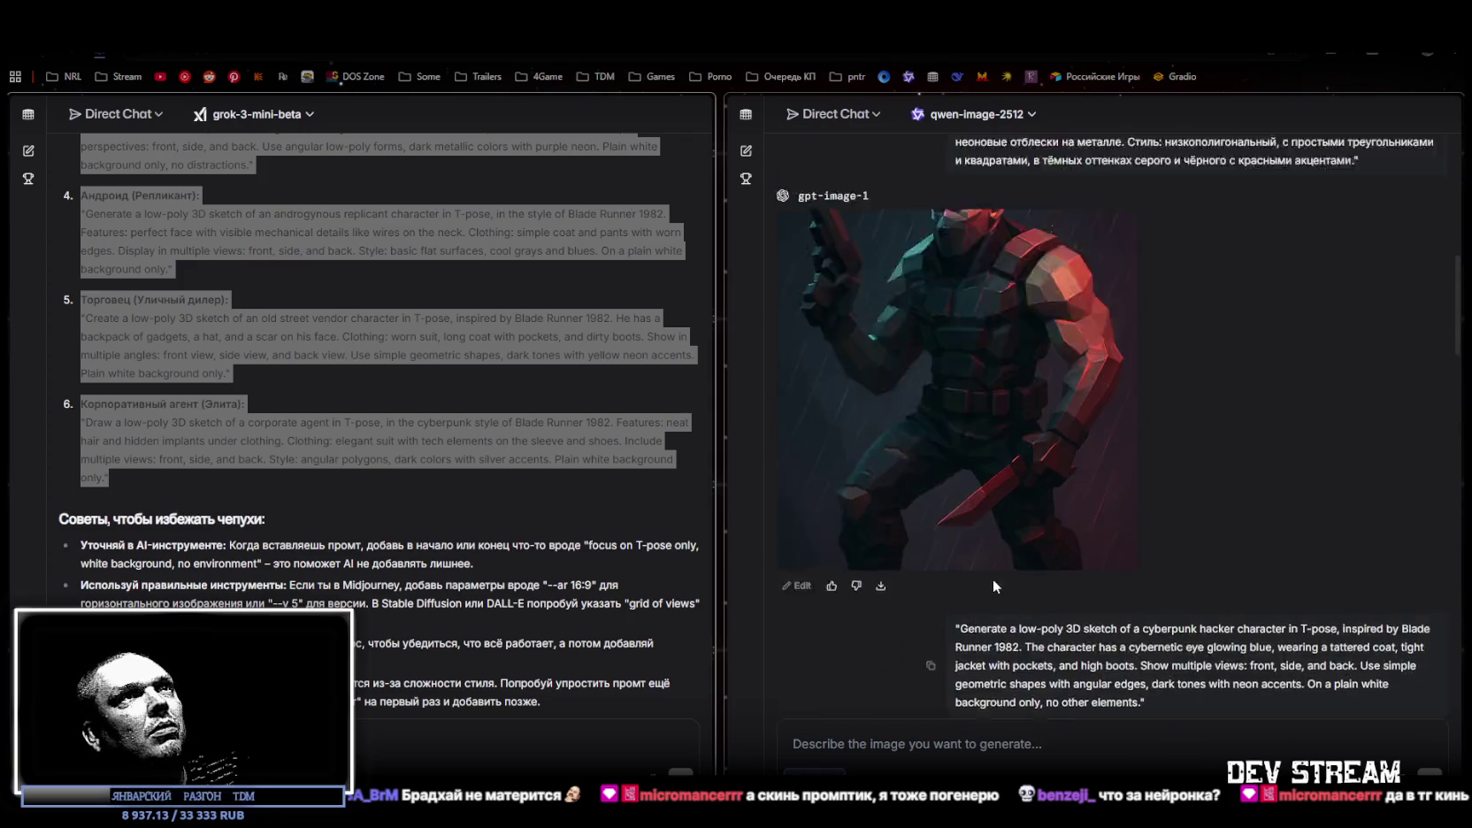
scroll(991, 579, "down", 4)
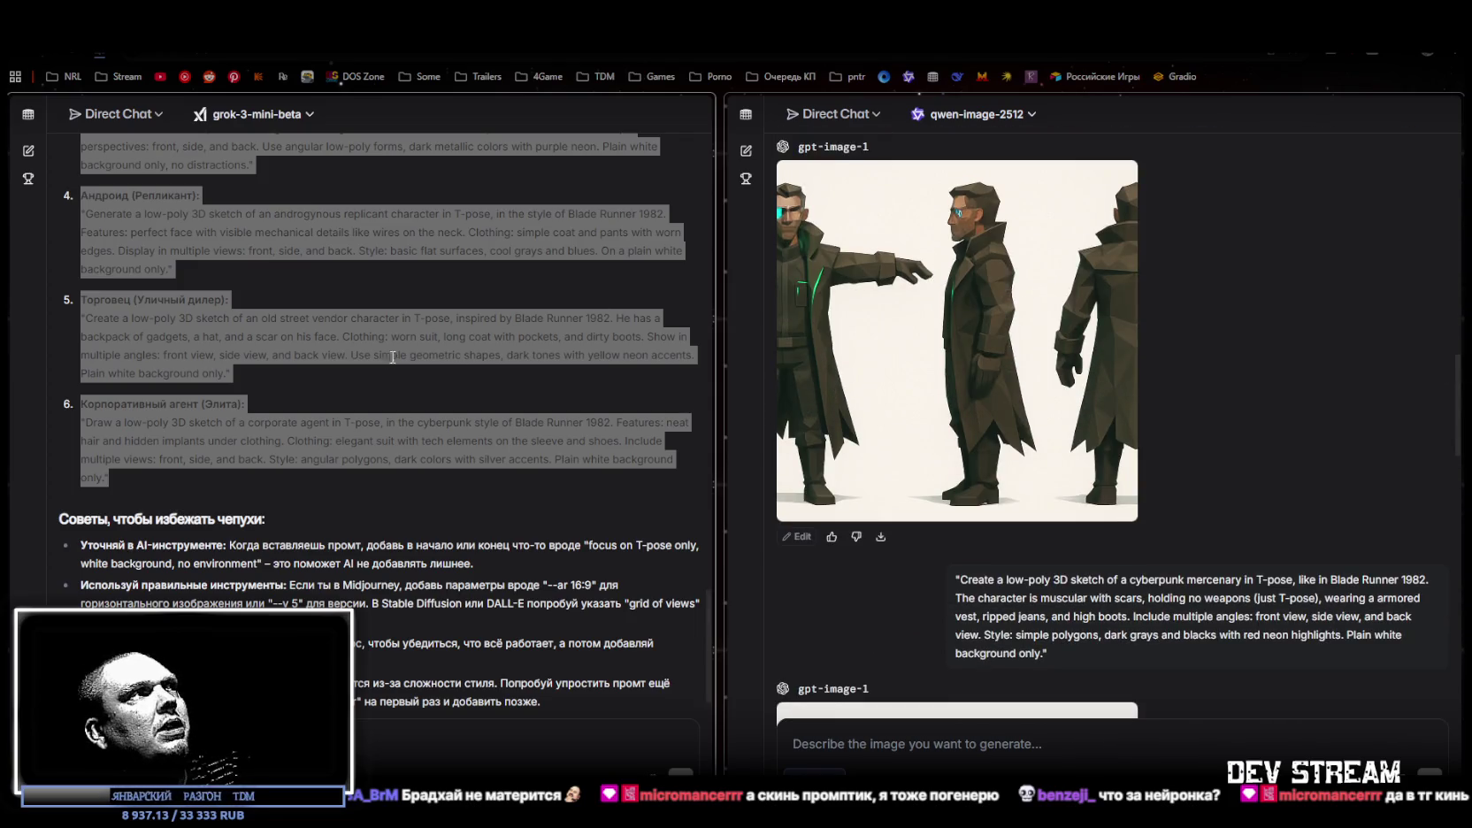
scroll(418, 372, "up", 3)
scroll(418, 366, "up", 3)
scroll(1011, 403, "down", 5)
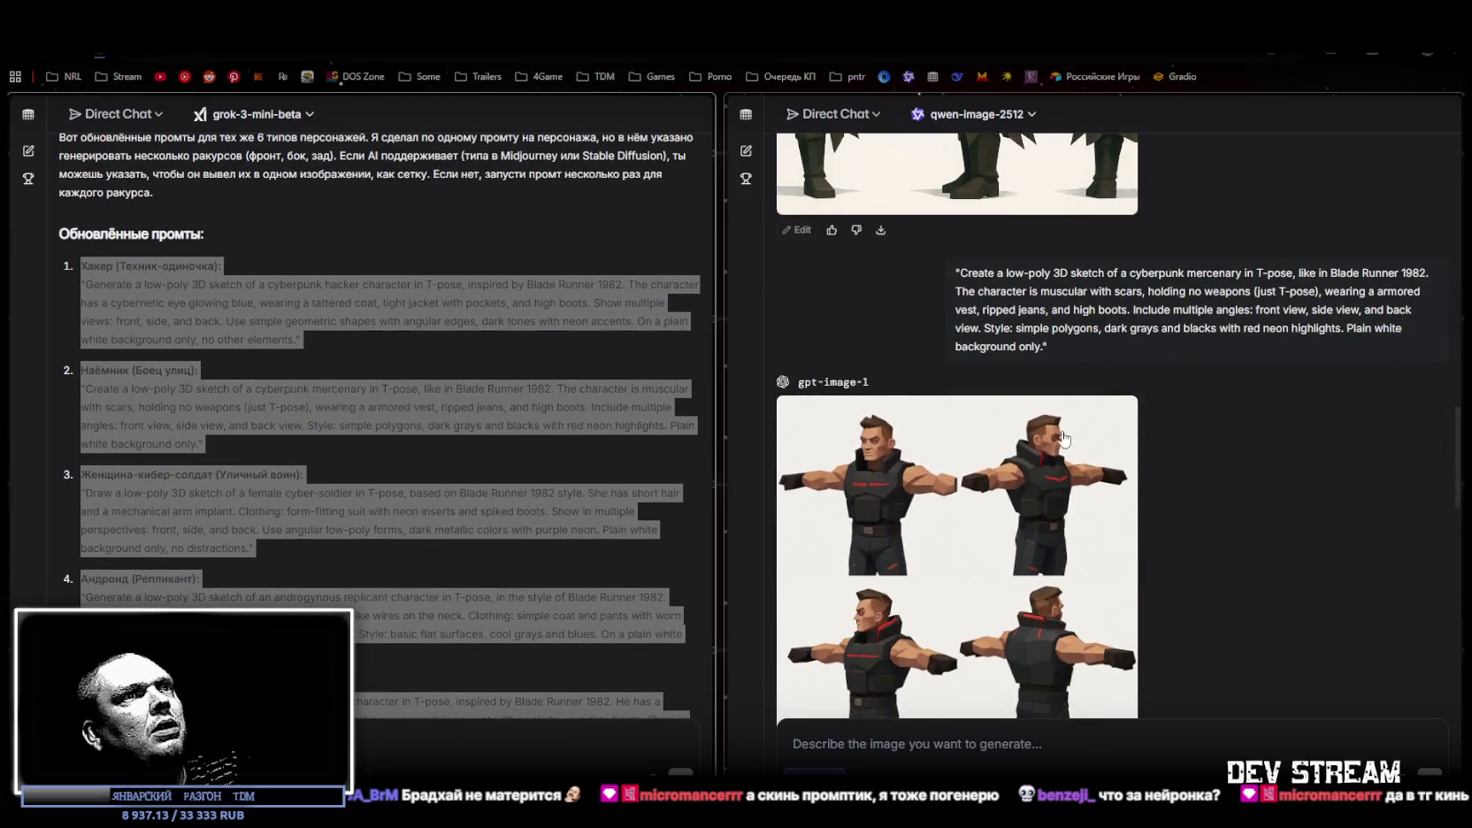
scroll(1011, 402, "down", 5)
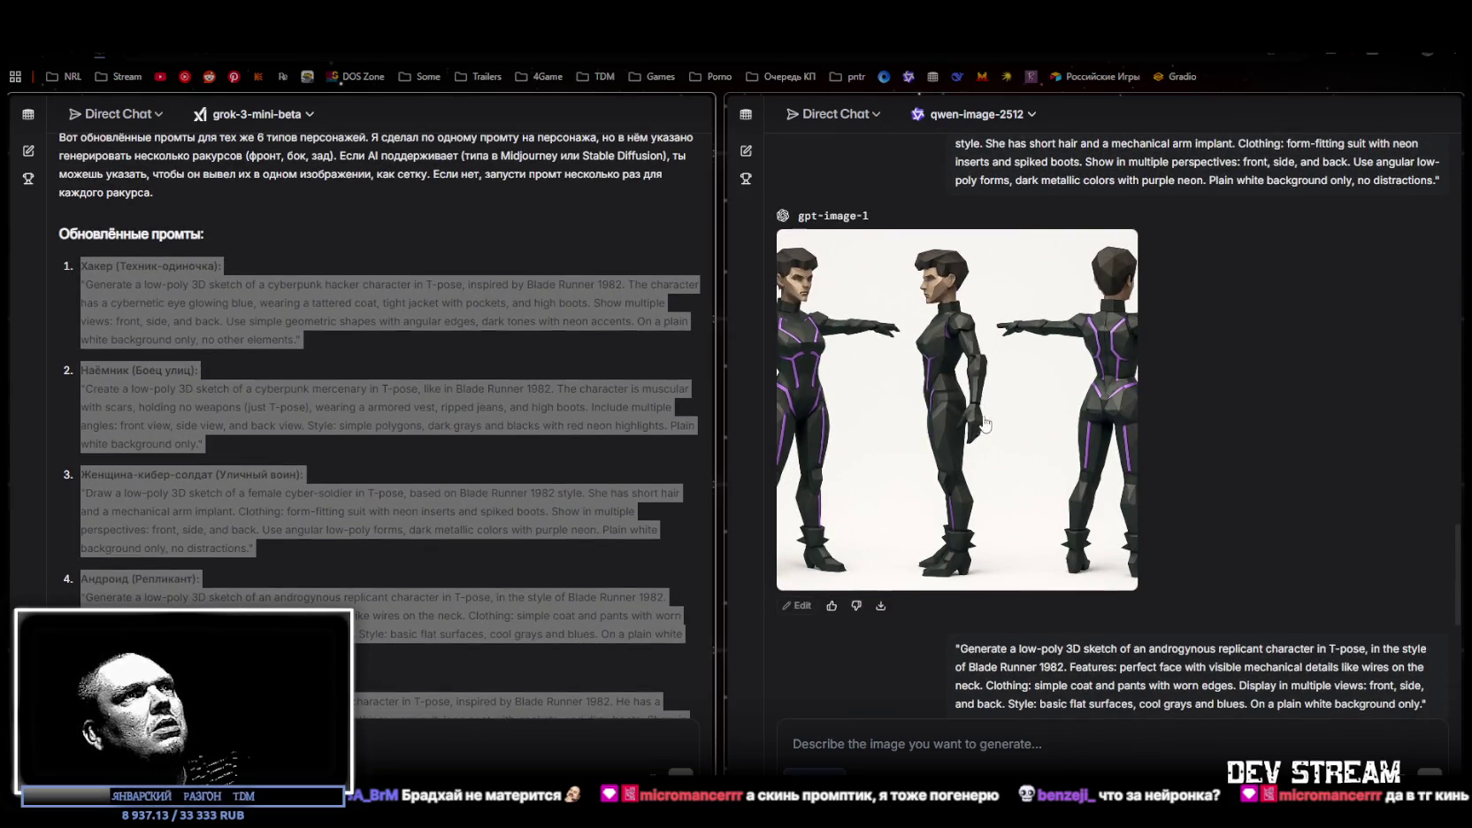
left_click(285, 529)
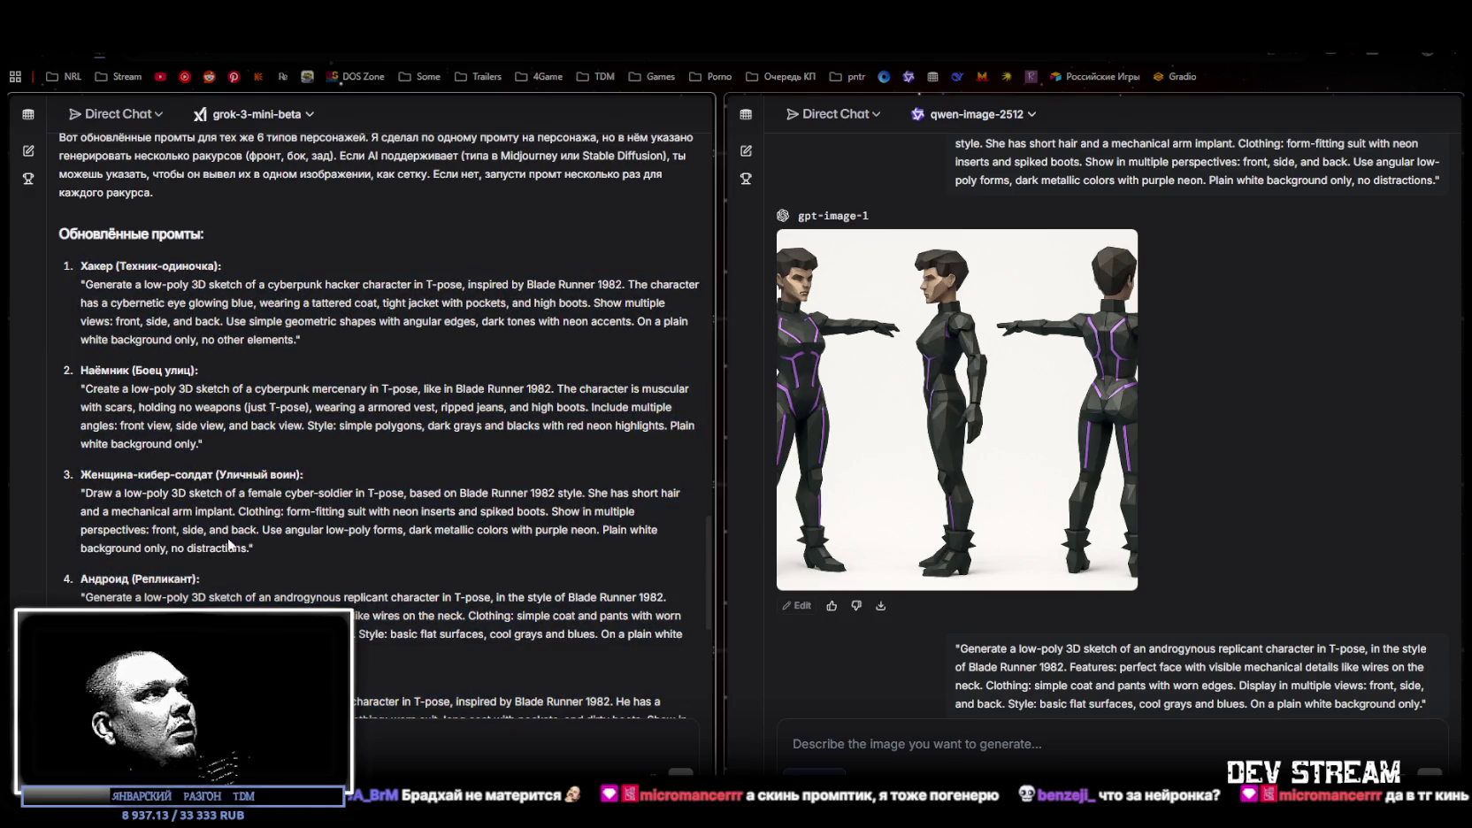
left_click_drag(254, 548, 76, 500)
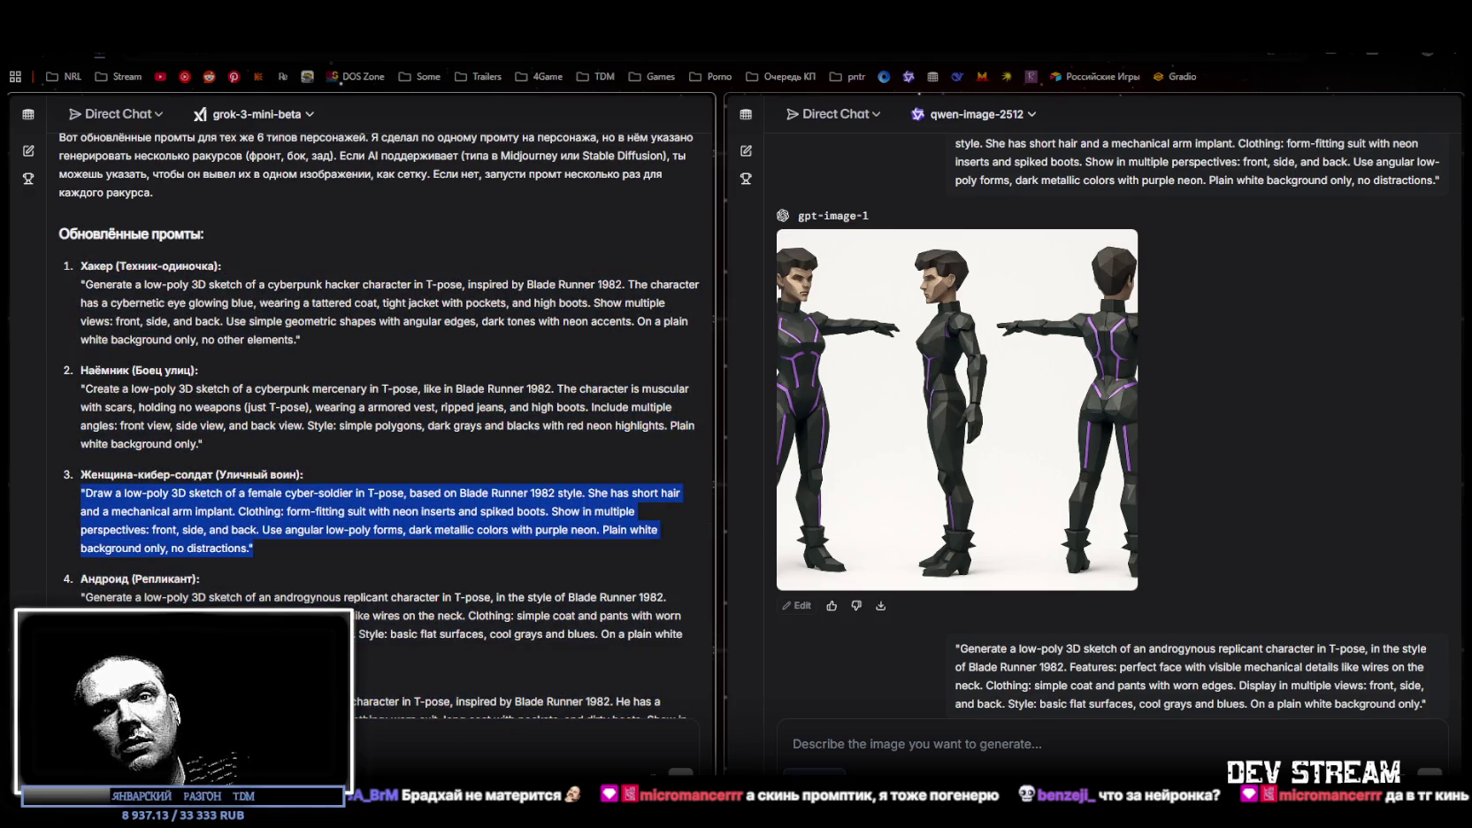
key("alt+Tab")
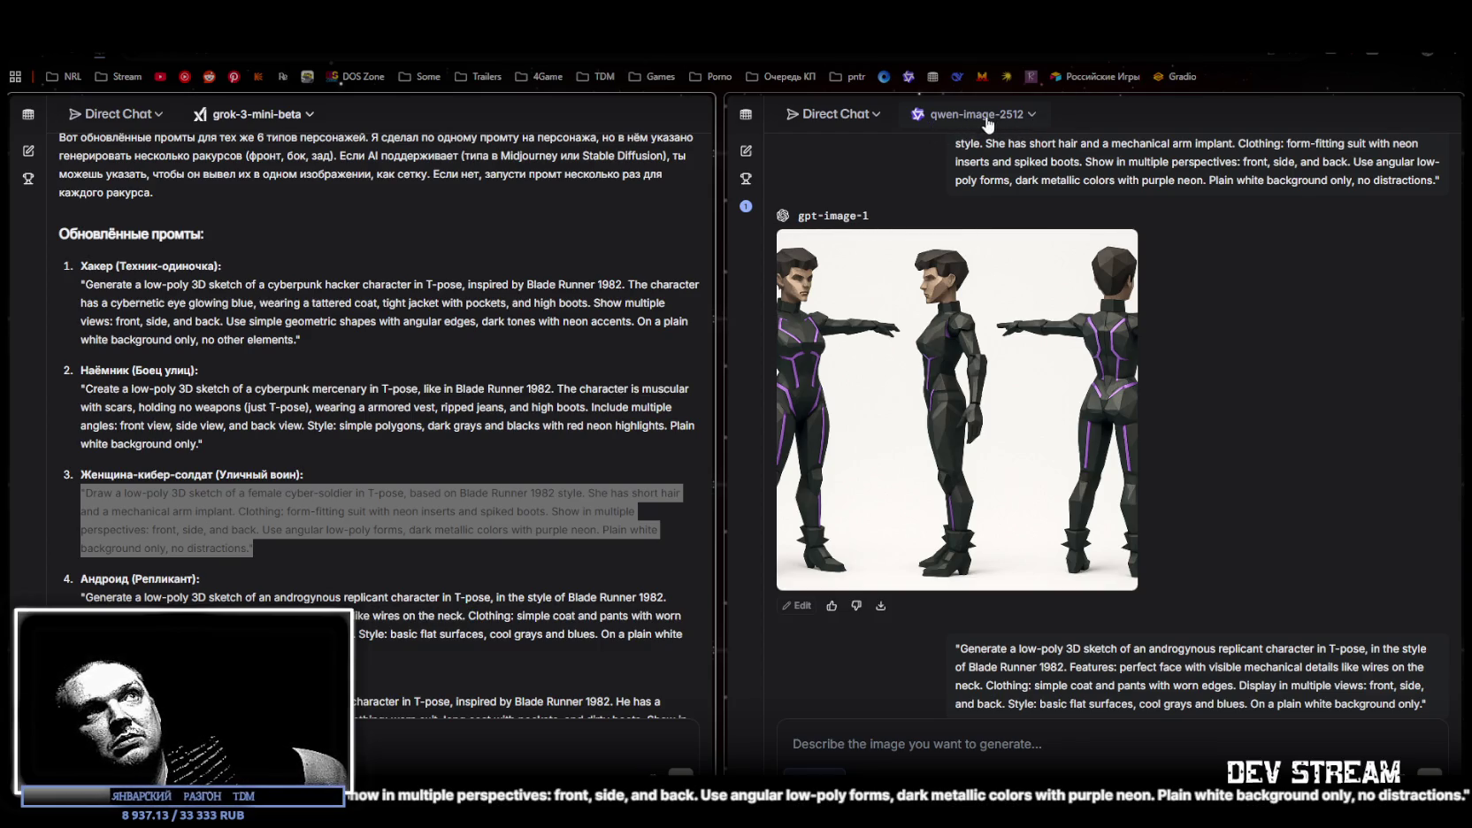
Retry the failed street vendor request on qwen-image-2512 and enlarge the finished three-view vendor sheet
scroll(1106, 227, "up", 5)
scroll(1106, 228, "up", 15)
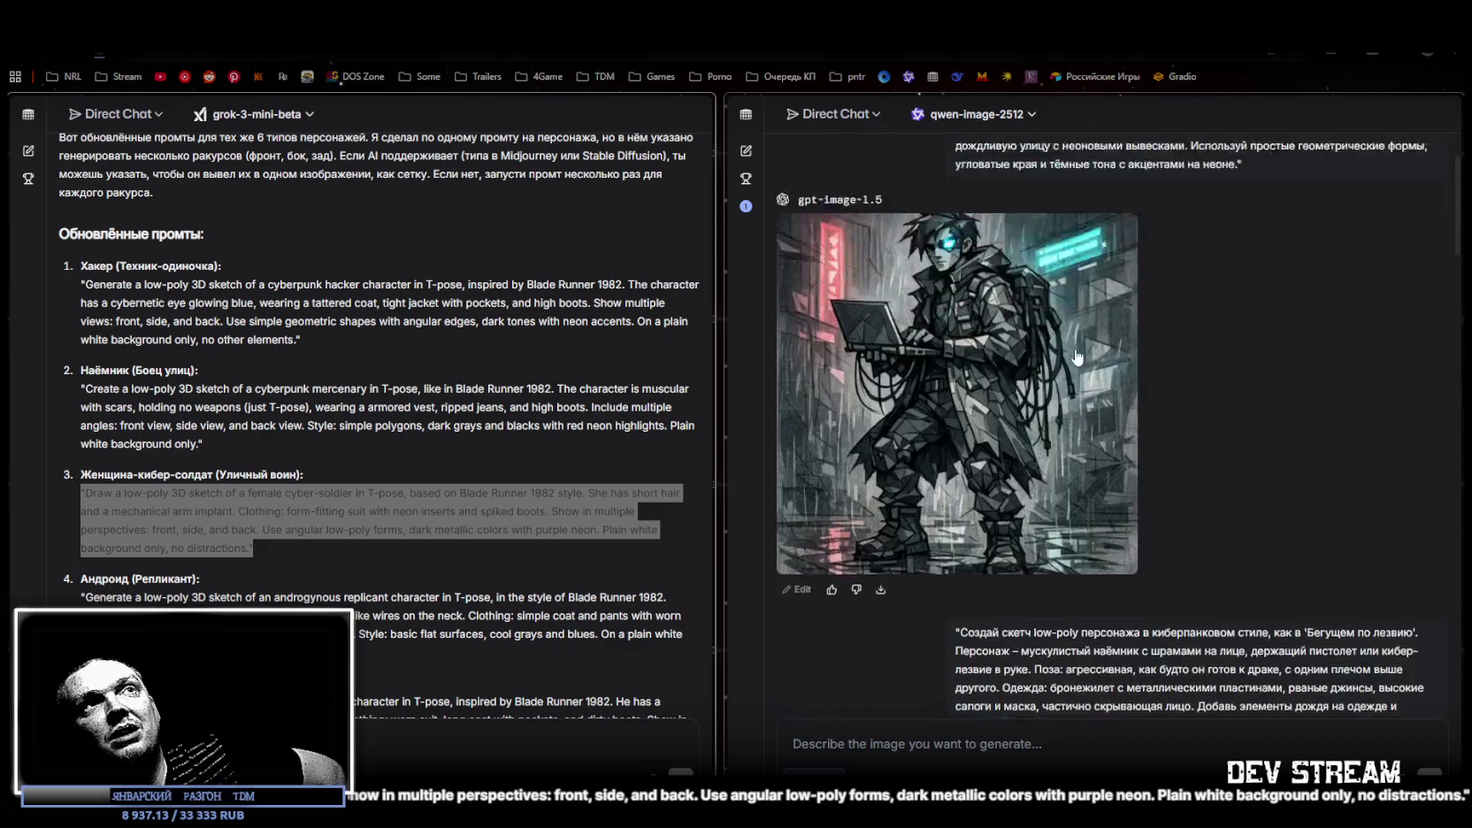
scroll(976, 336, "up", 3)
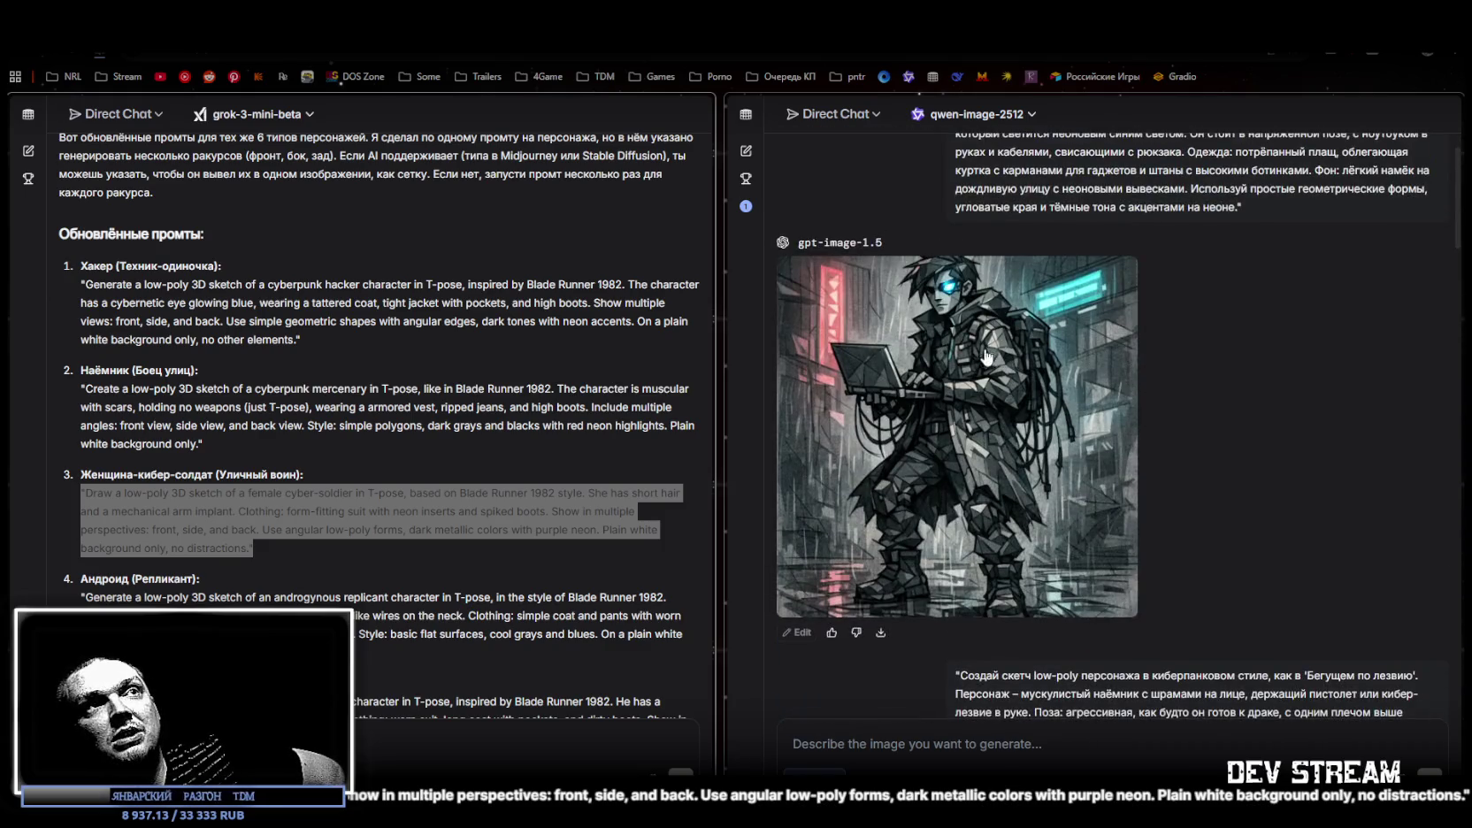
scroll(994, 330, "down", 6)
scroll(1009, 290, "down", 15)
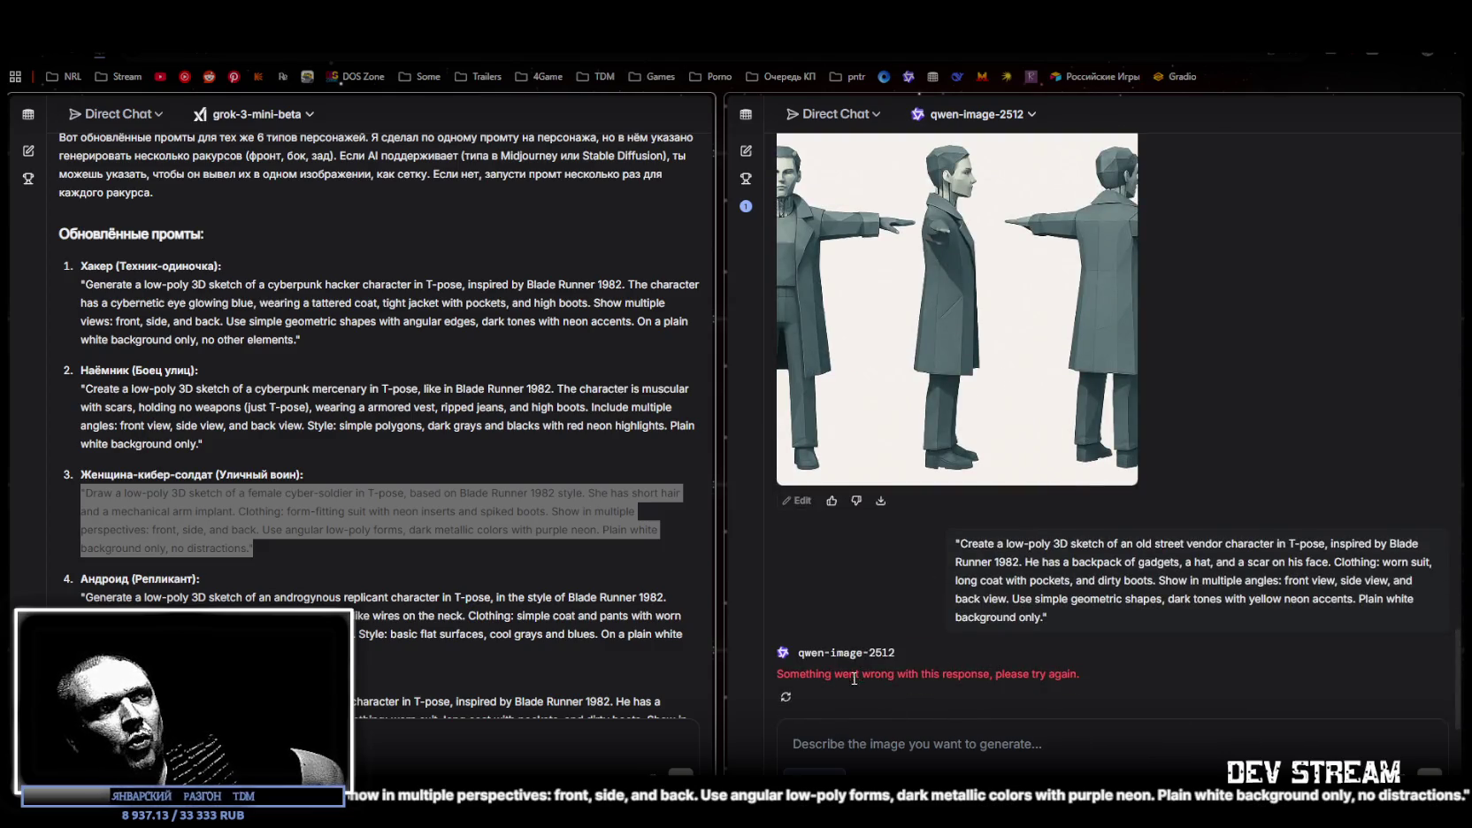
left_click(786, 697)
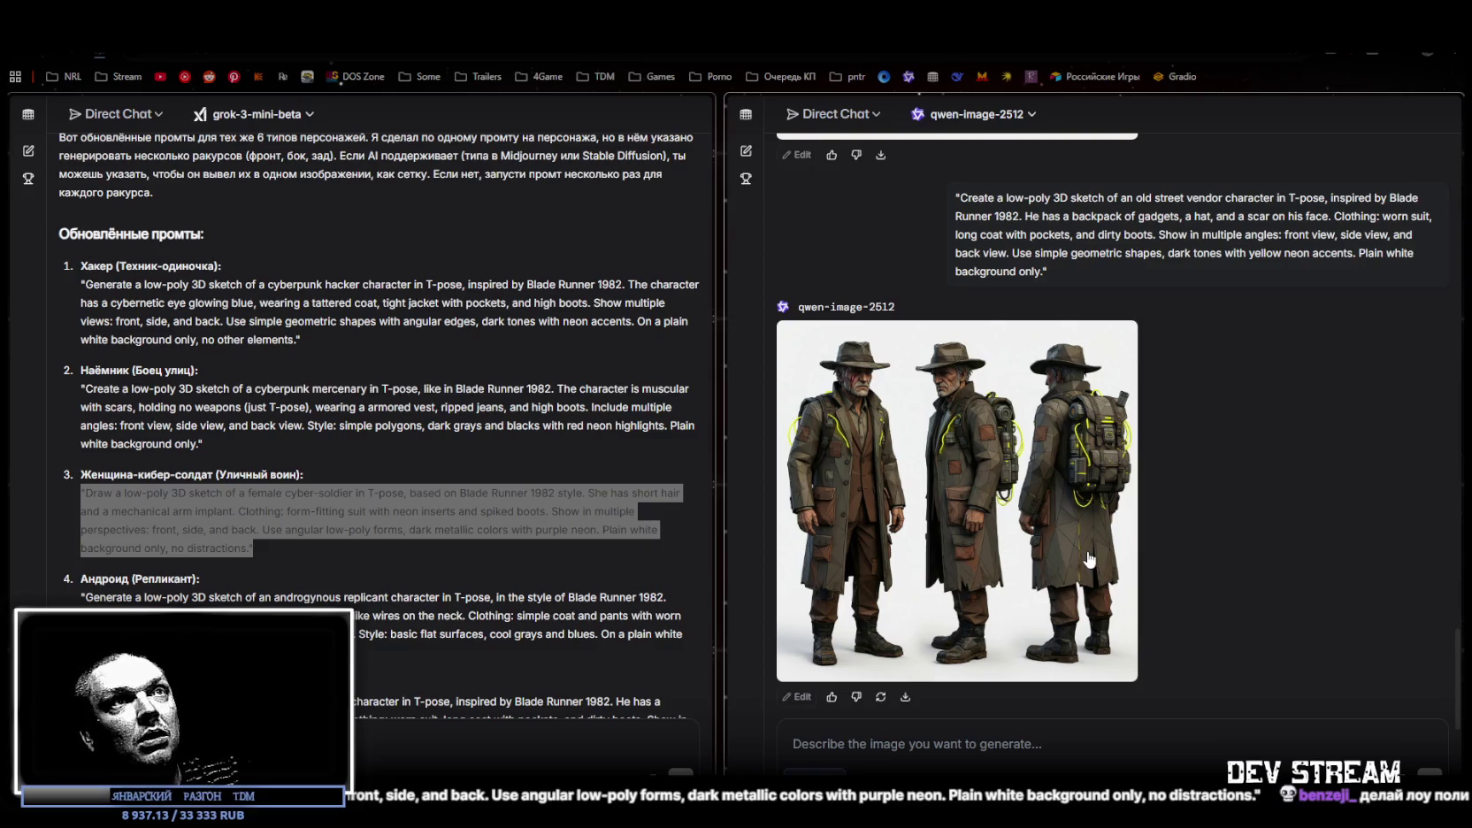
left_click(892, 502)
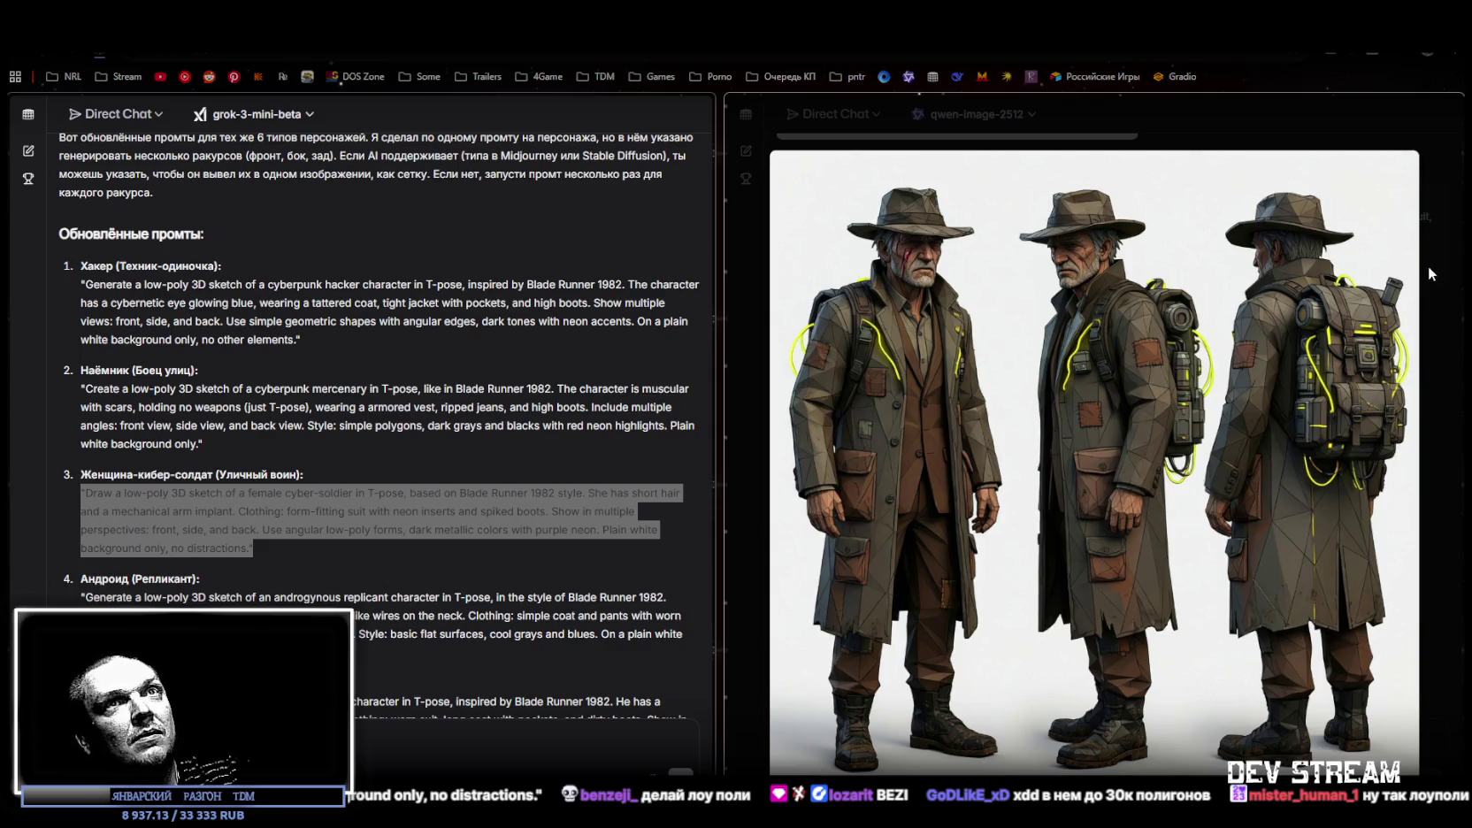
left_click(1426, 442)
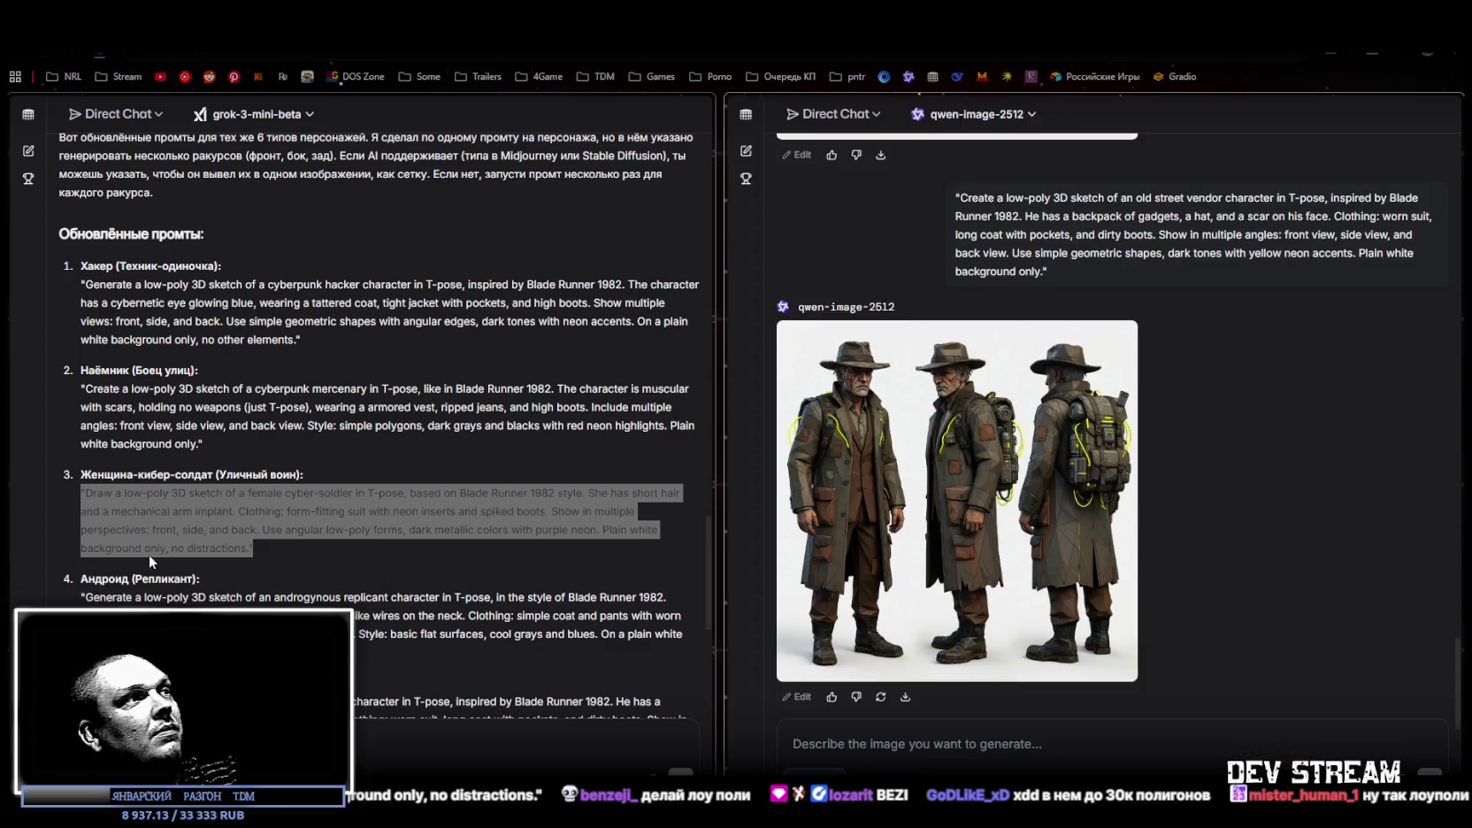
left_click_drag(256, 653, 221, 634)
scroll(294, 576, "down", 3)
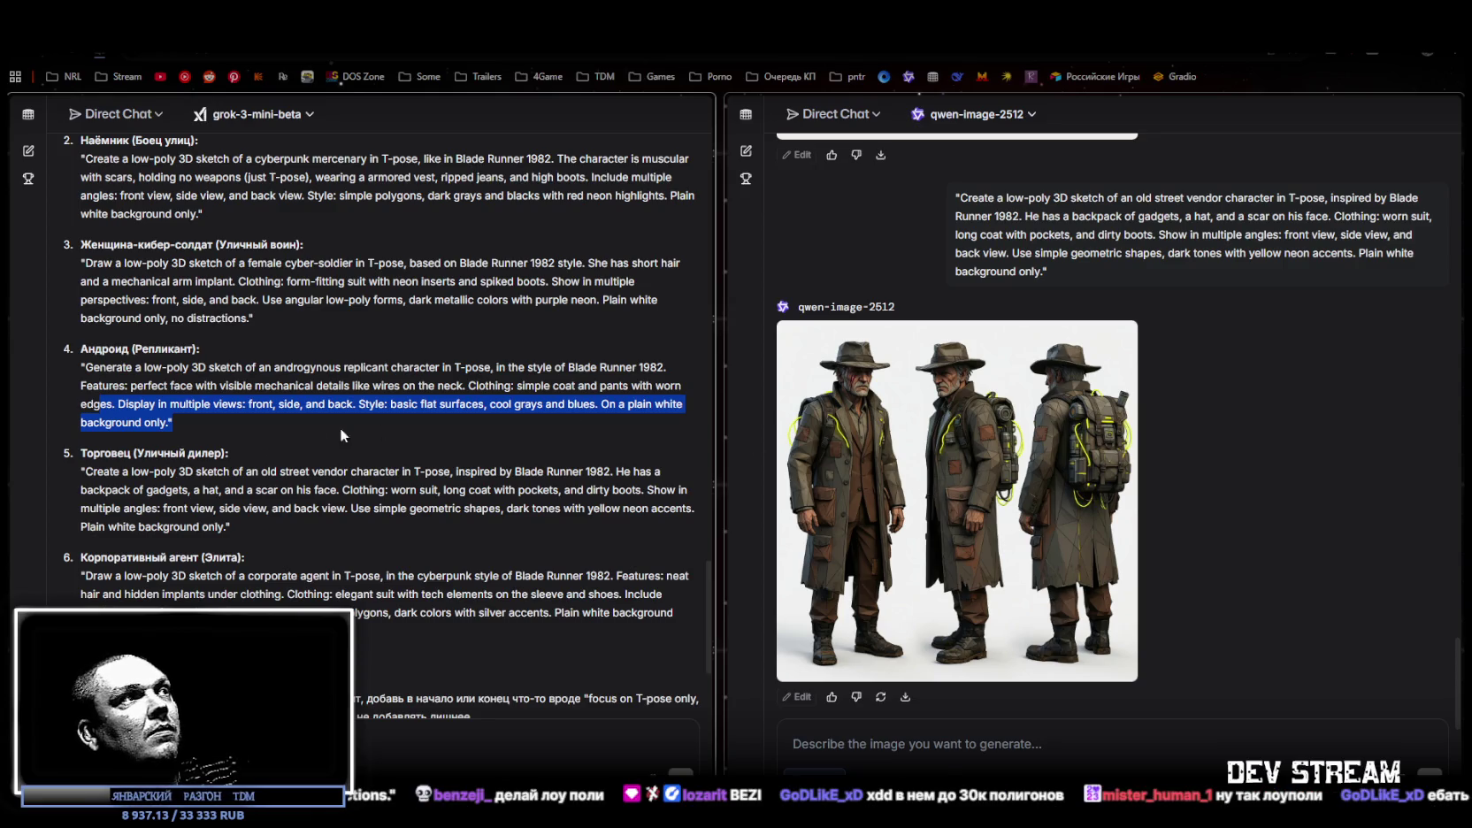
Select Grok's corporate agent prompt and send it to qwen-image-2512 for generation
scroll(211, 460, "down", 1)
left_click(238, 424)
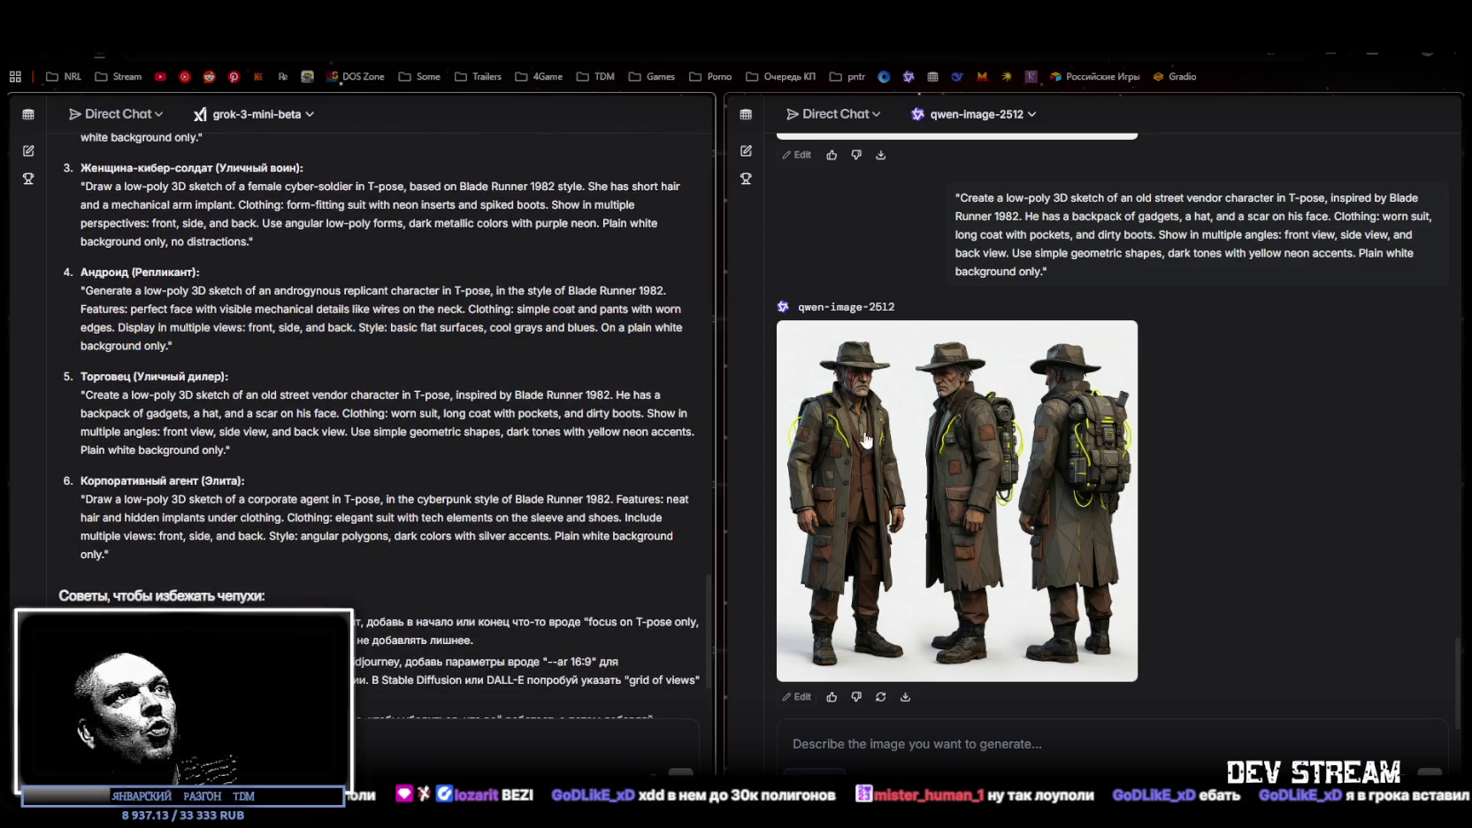
left_click_drag(127, 556, 74, 503)
key("ctrl+c")
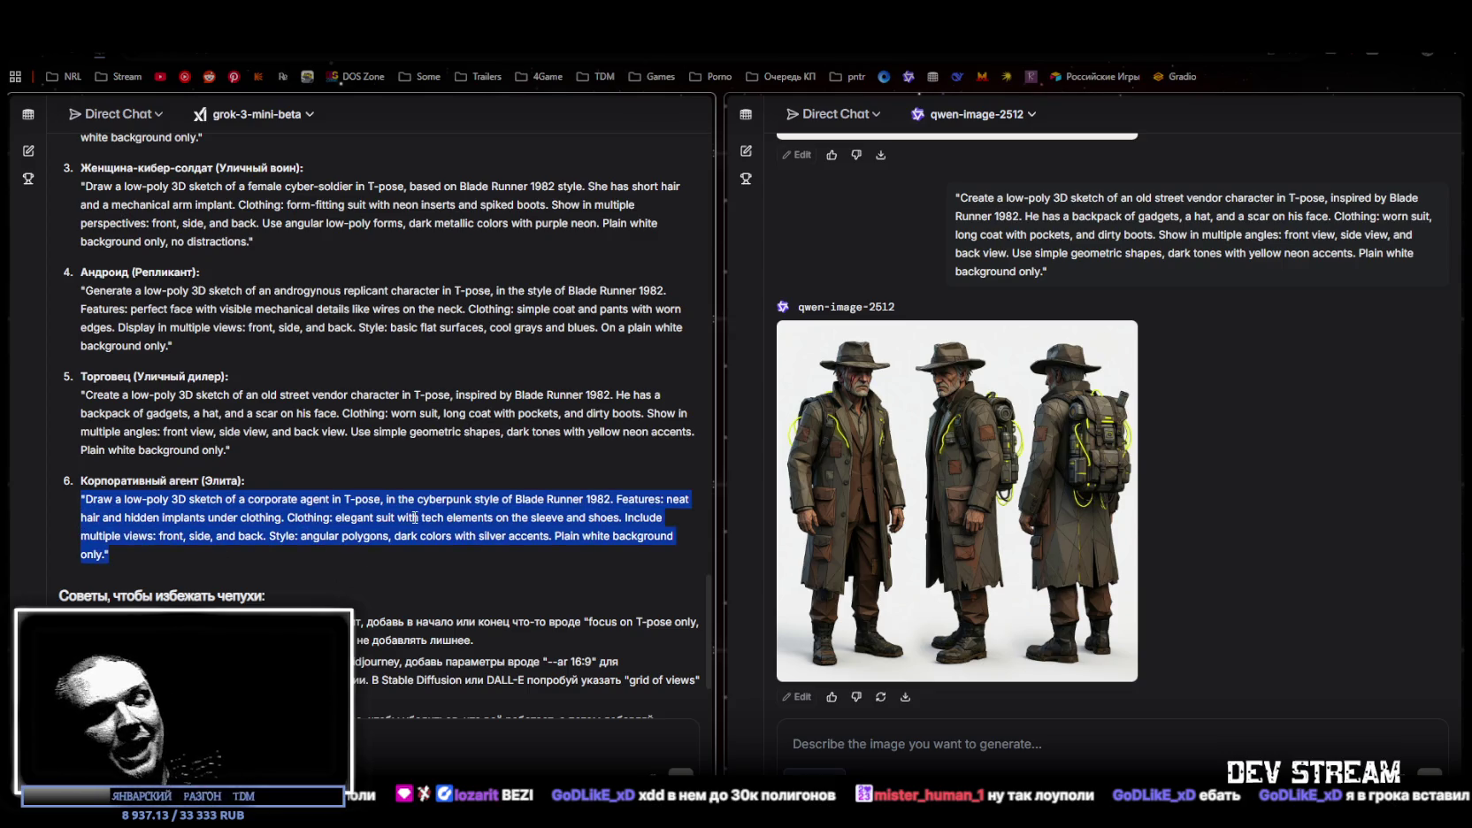
left_click(963, 761)
key("ctrl+v")
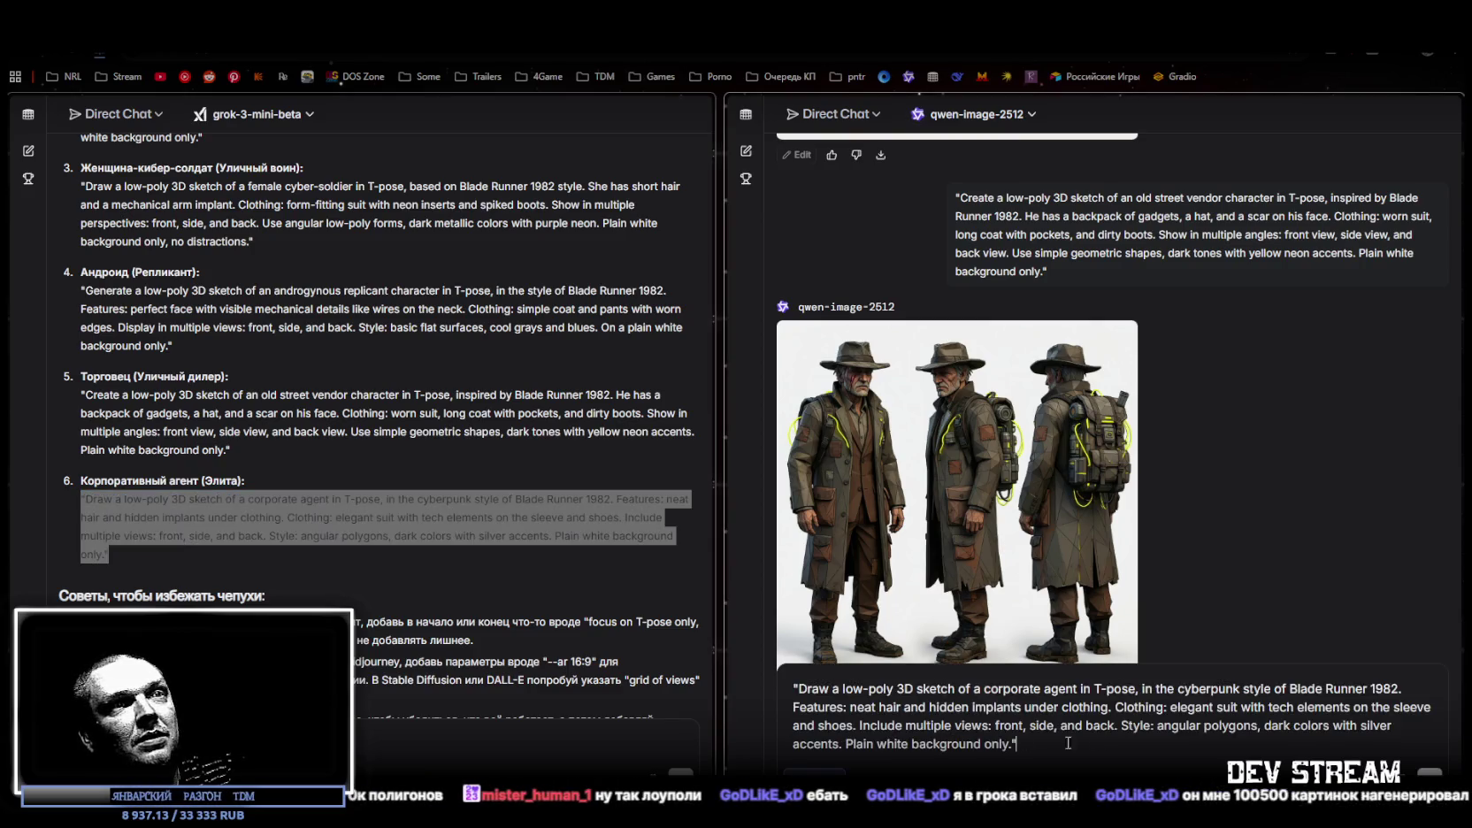
key("Return")
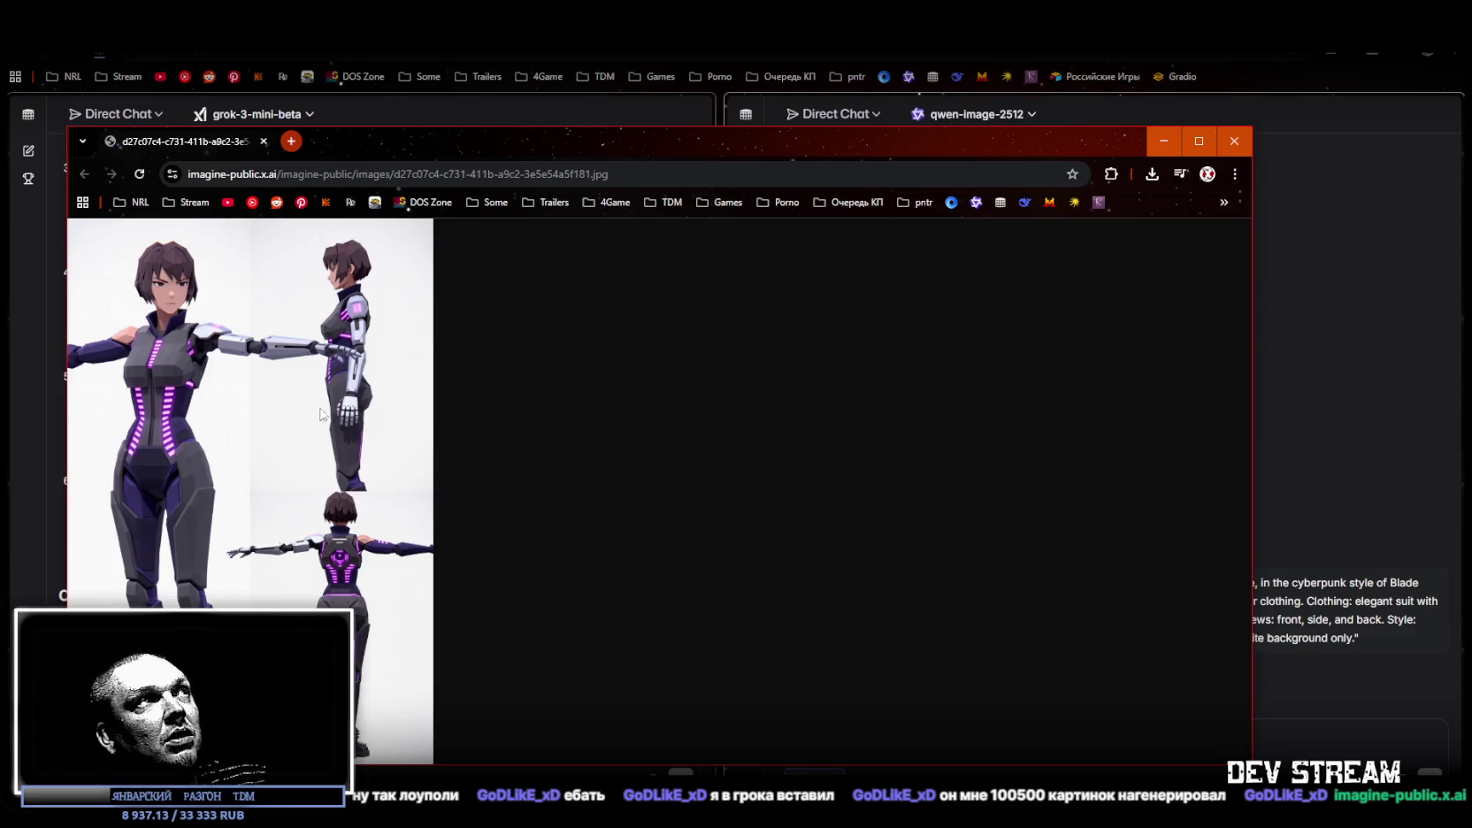
Close the separate browser image window and scroll back up the image chat
left_click_drag(985, 145, 1020, 733)
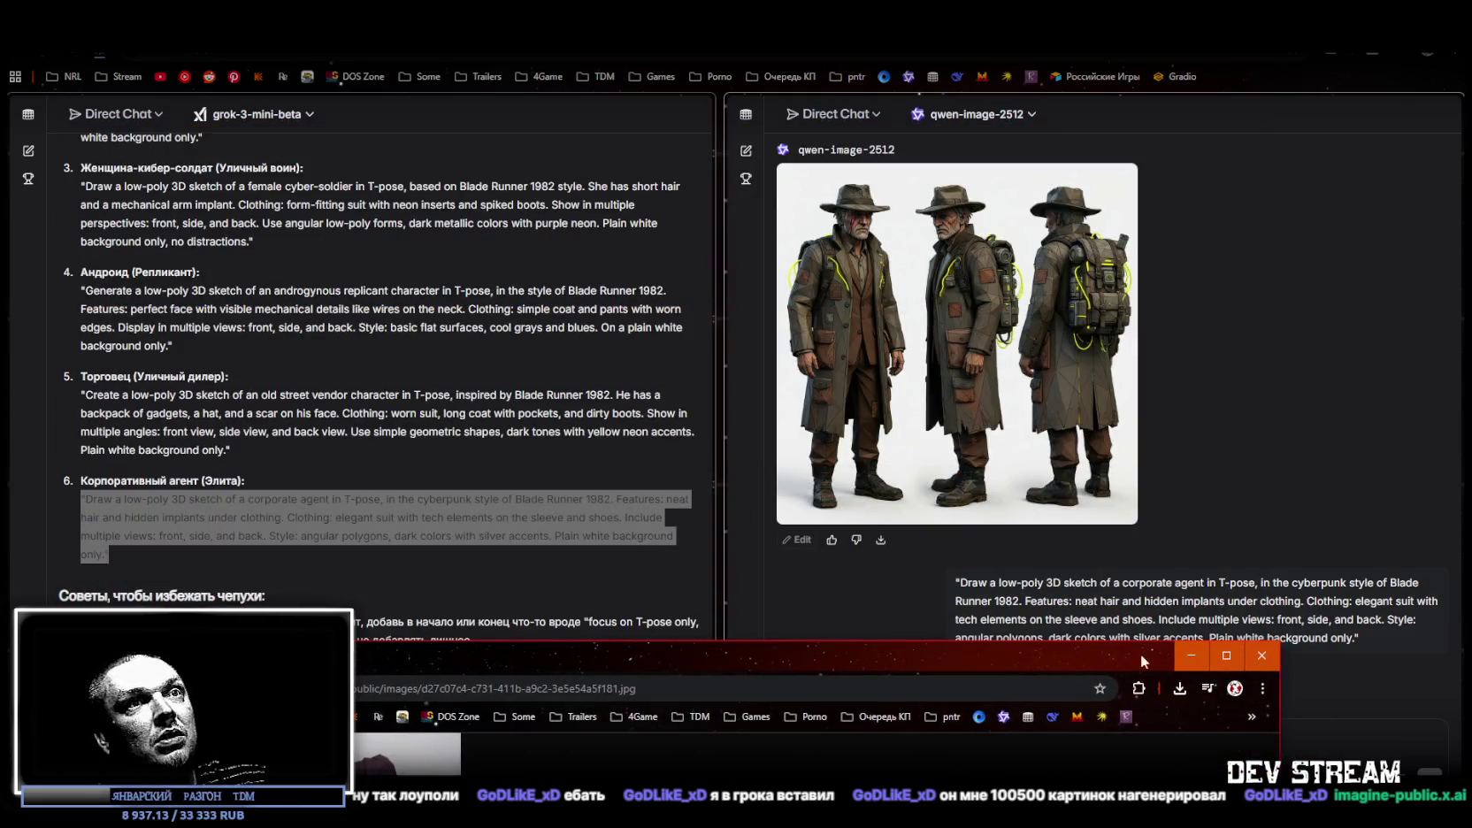
left_click(1264, 659)
scroll(1066, 544, "up", 5)
scroll(959, 277, "up", 3)
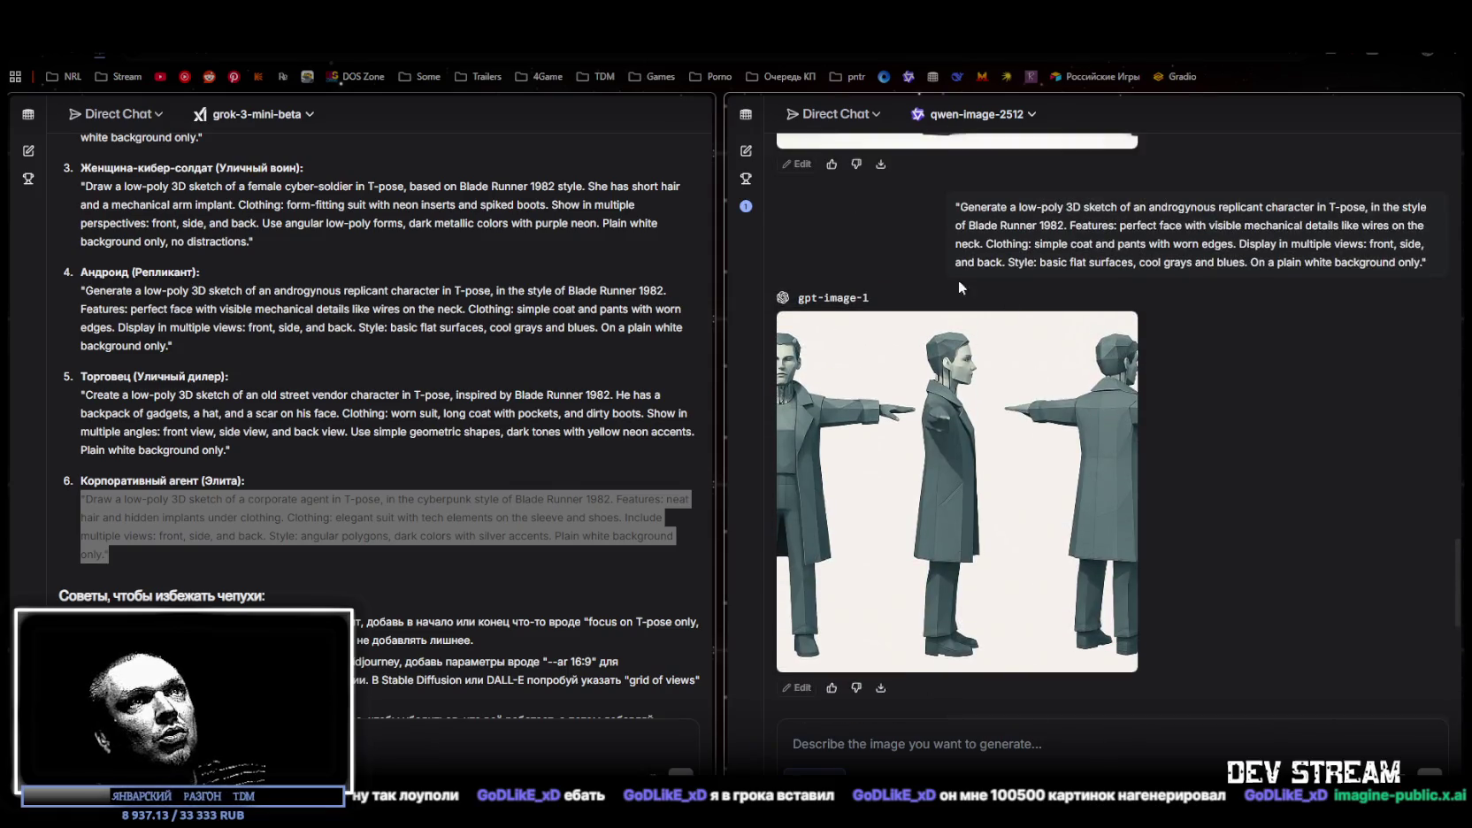
scroll(885, 292, "up", 5)
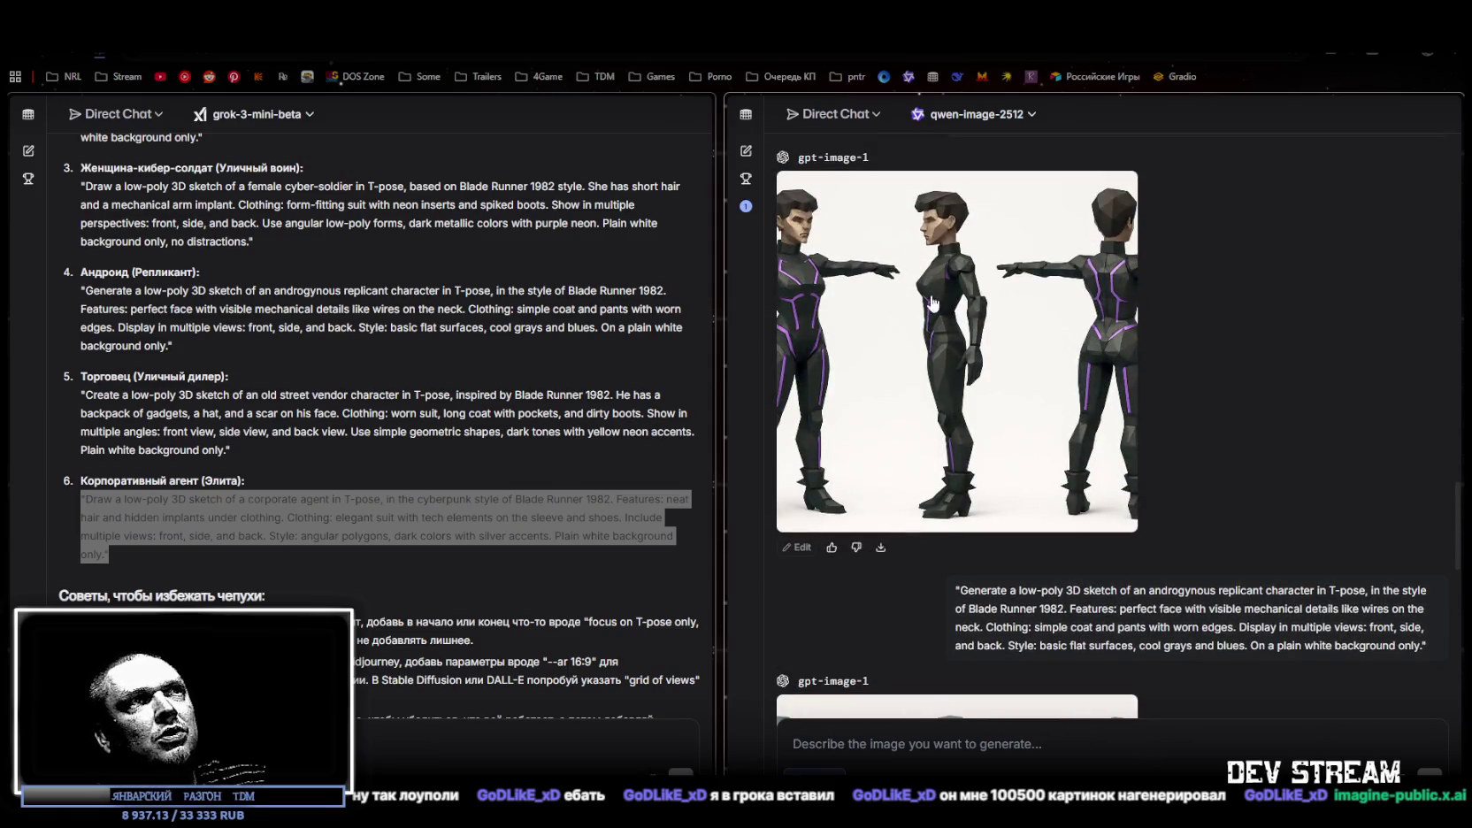
Enlarge the dark-suited corporate agent render, then select the android replicant prompt
scroll(944, 517, "down", 10)
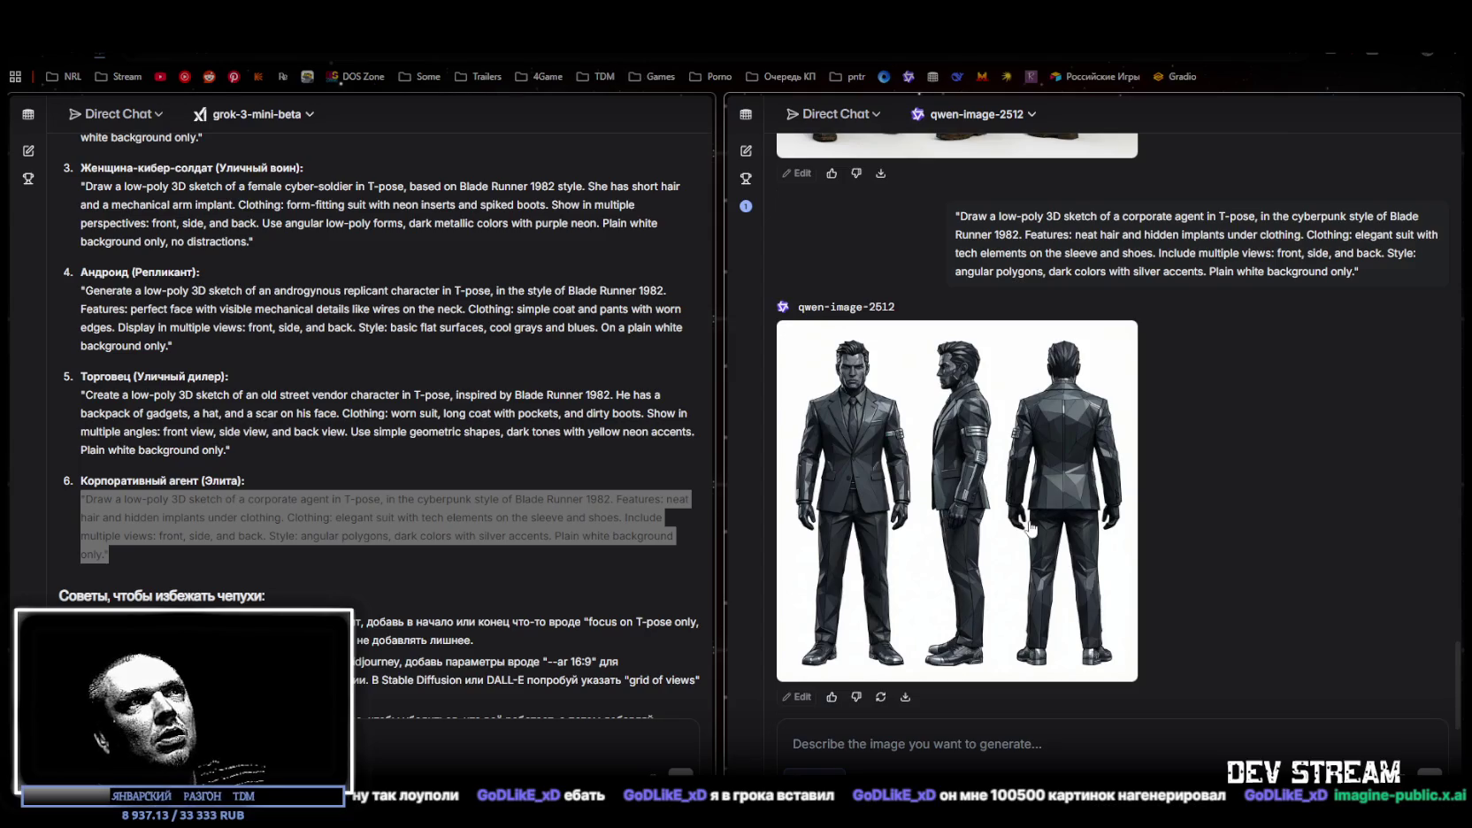
scroll(1044, 496, "up", 5)
scroll(999, 425, "down", 5)
left_click(929, 487)
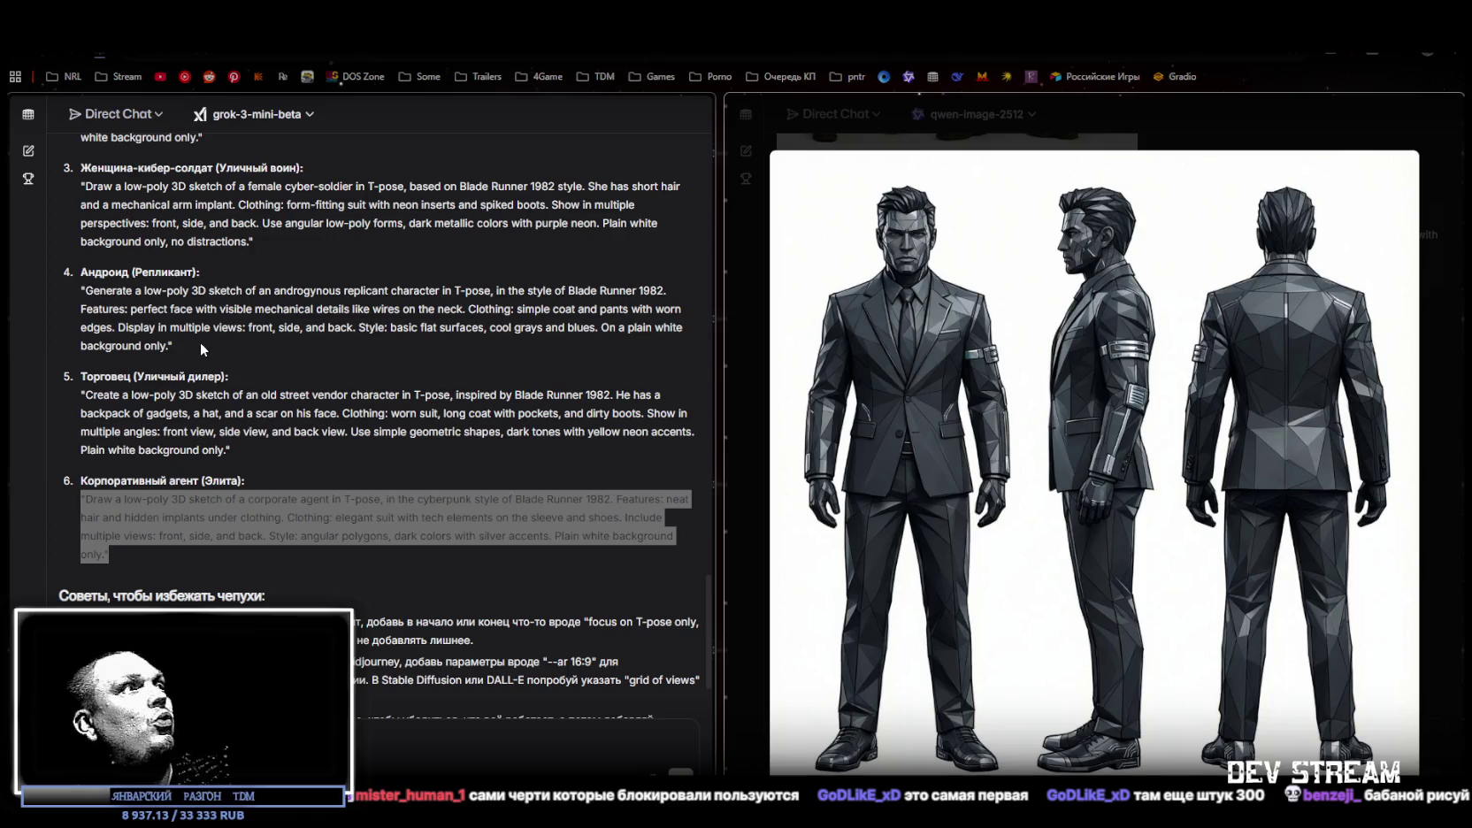
mouse_move(199, 344)
left_mouse_down()
mouse_move(242, 327)
mouse_move(81, 297)
left_mouse_up()
key("ctrl+c")
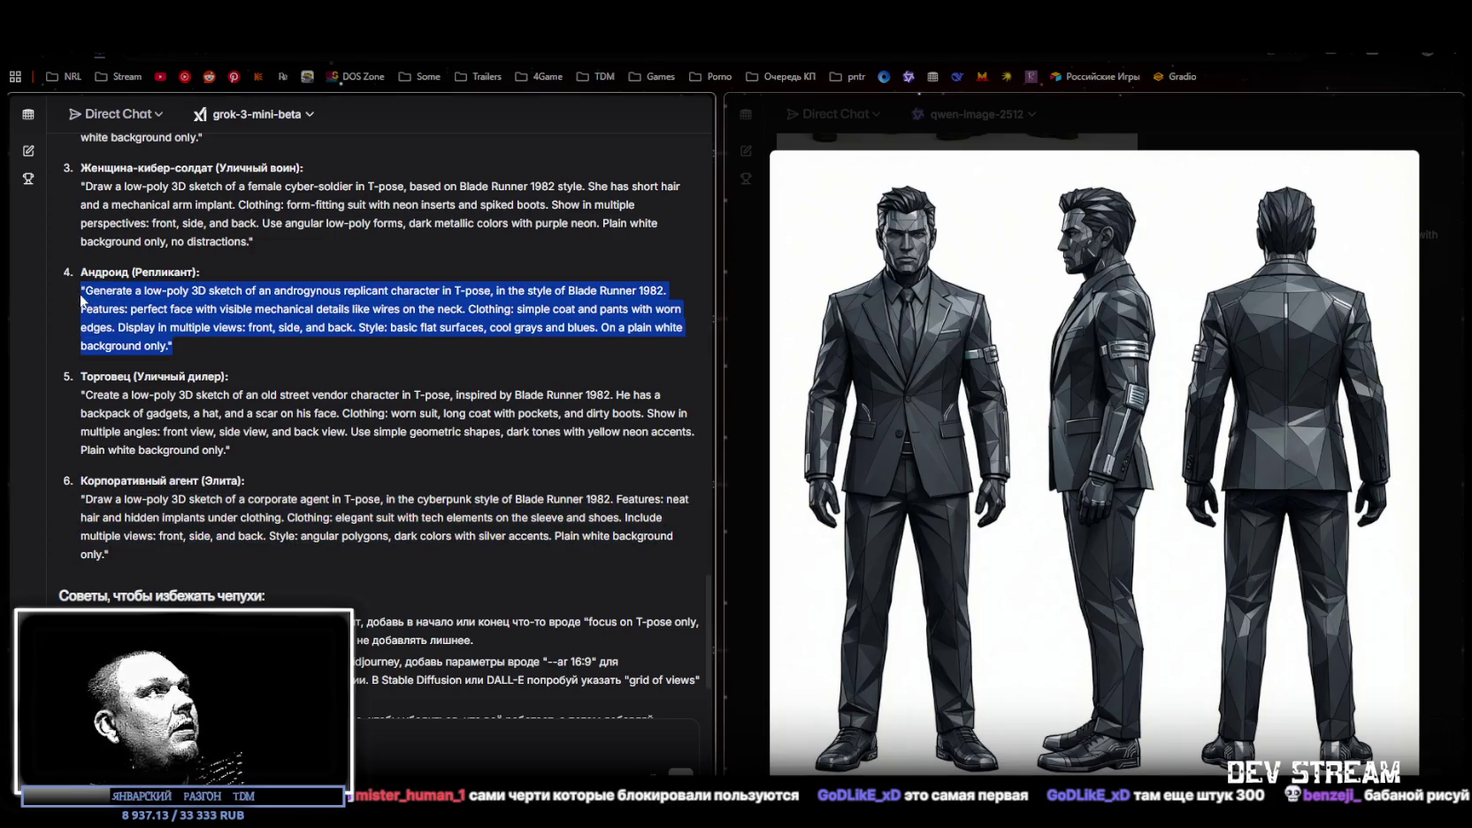
Close the enlarged image, then paste and send the androgynous replicant prompt to qwen-image-2512
left_click(1421, 537)
left_click(853, 729)
key("ctrl+v")
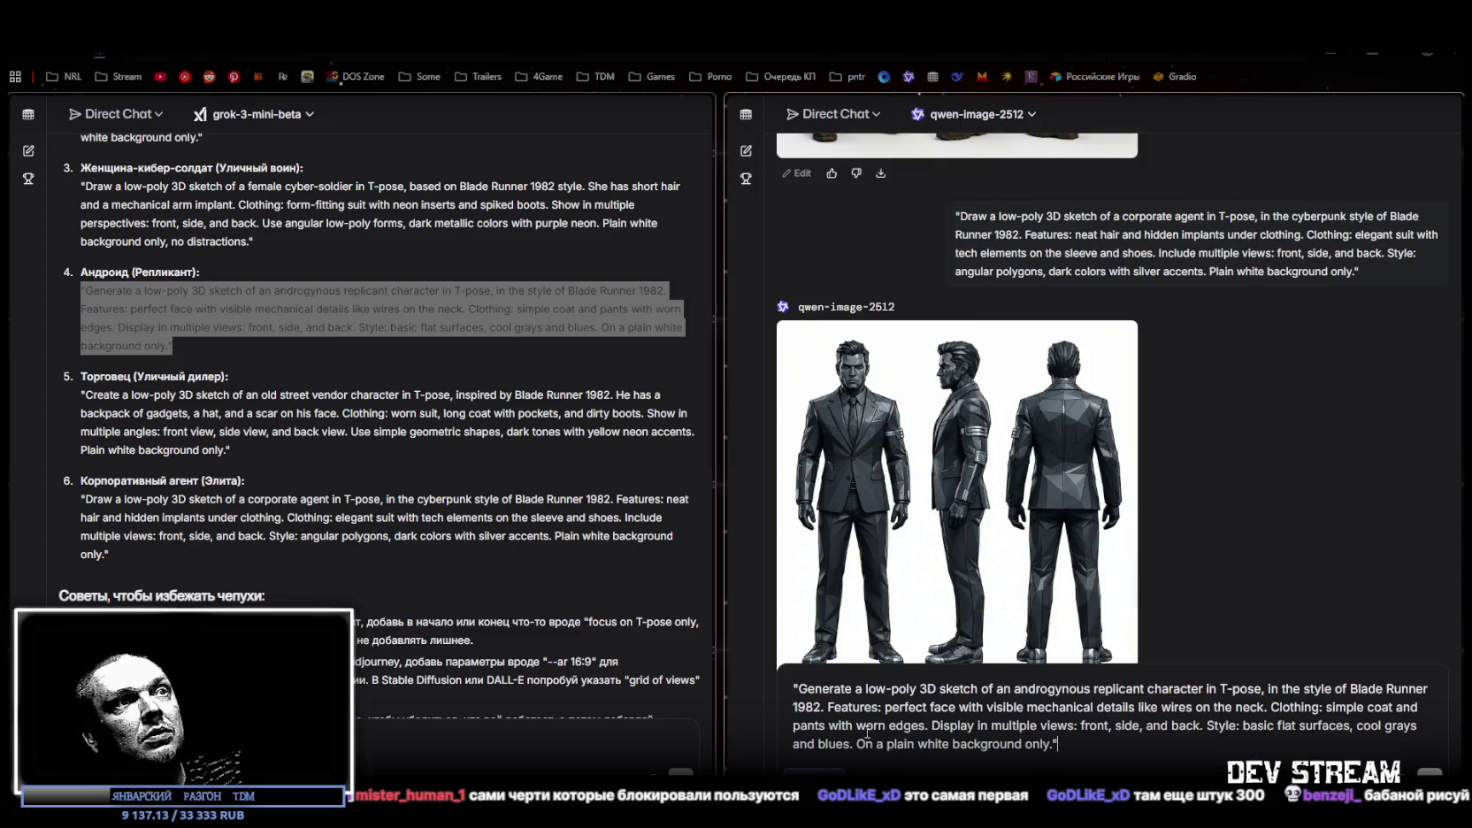
key("Return")
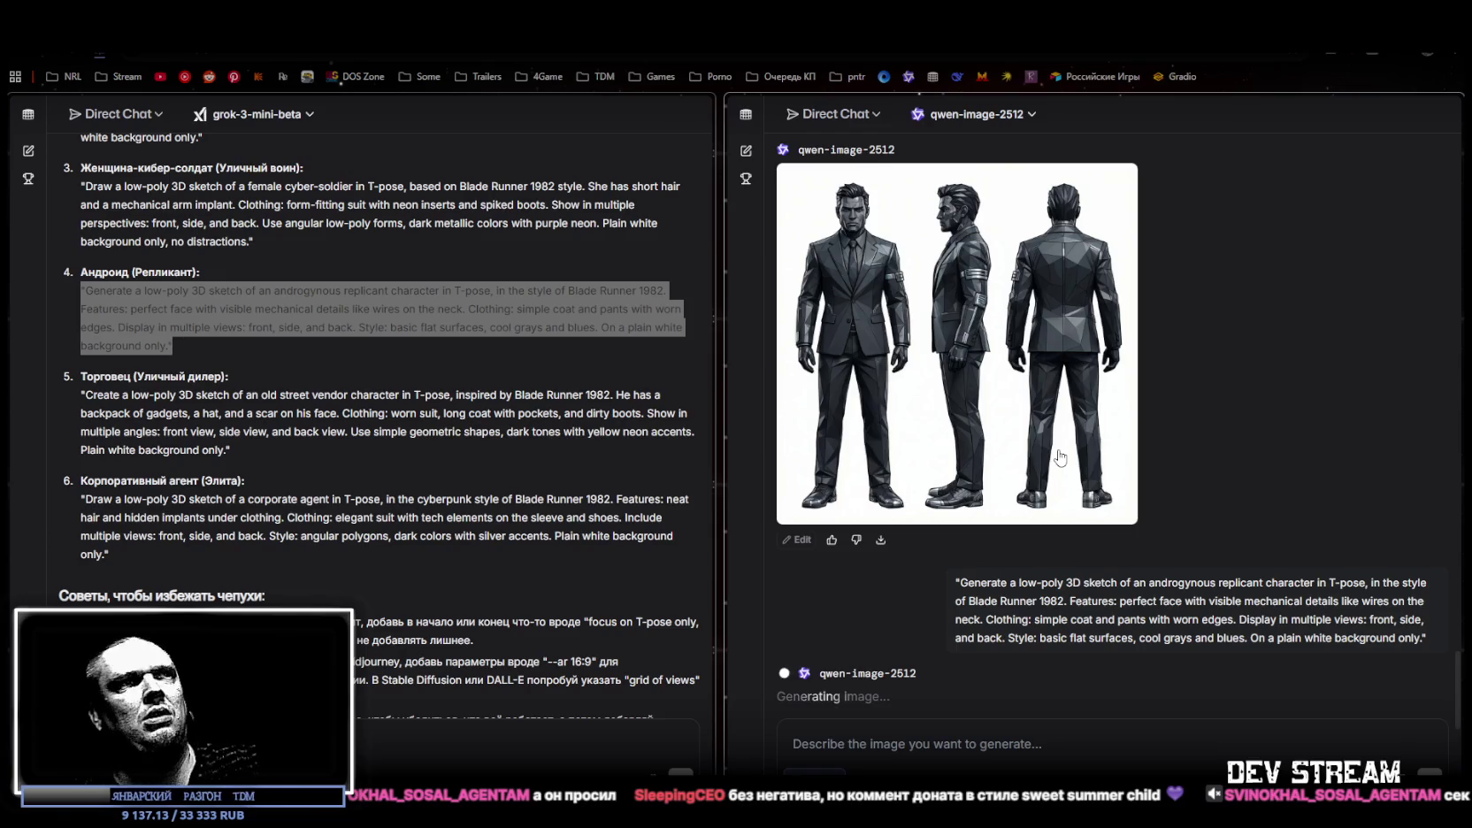
scroll(1145, 482, "up", 6)
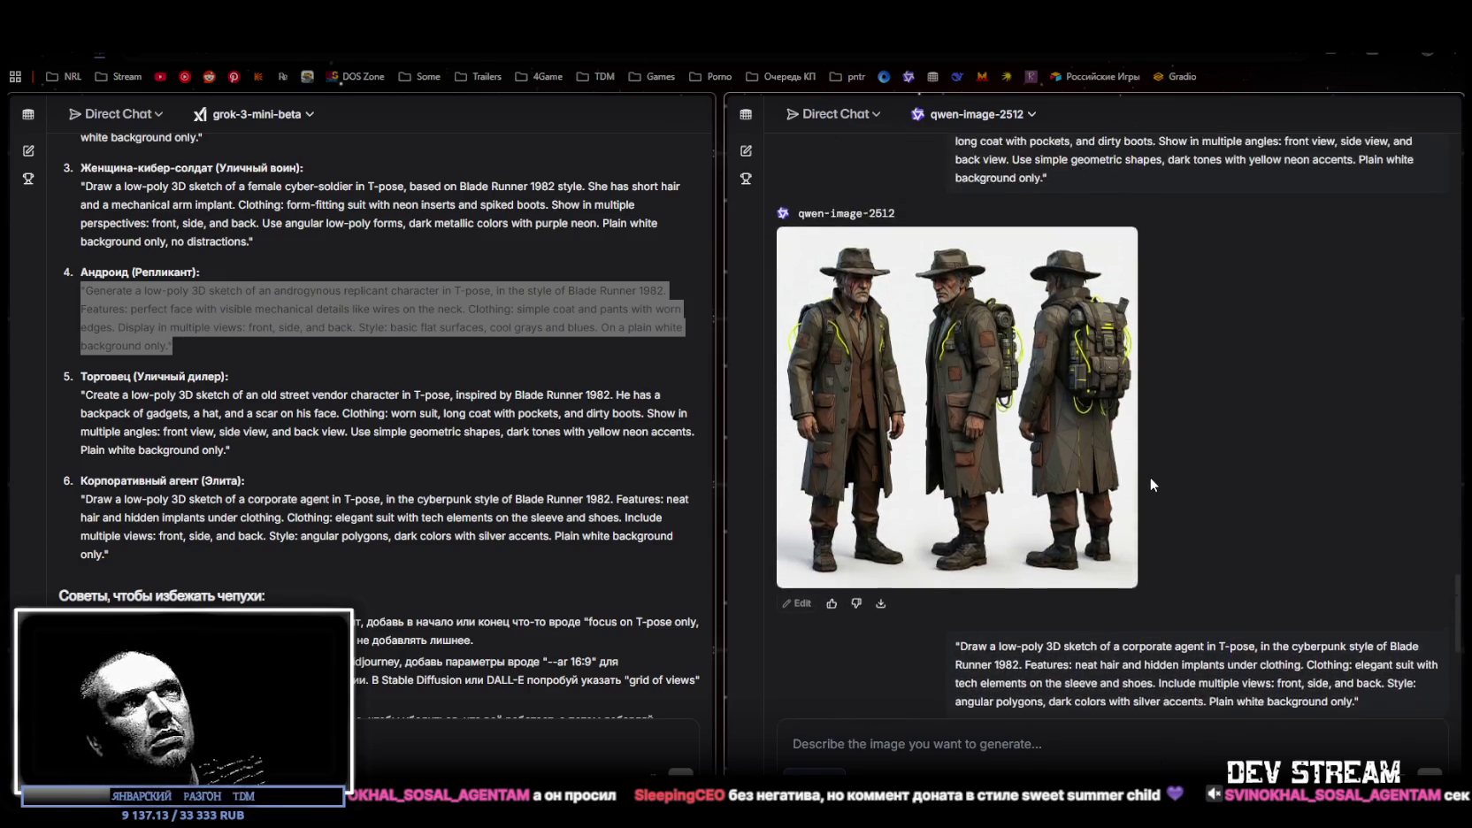
Compare the street-vendor and corporate-agent renders, then switch to the polygon synty studios image search
scroll(1150, 474, "down", 5)
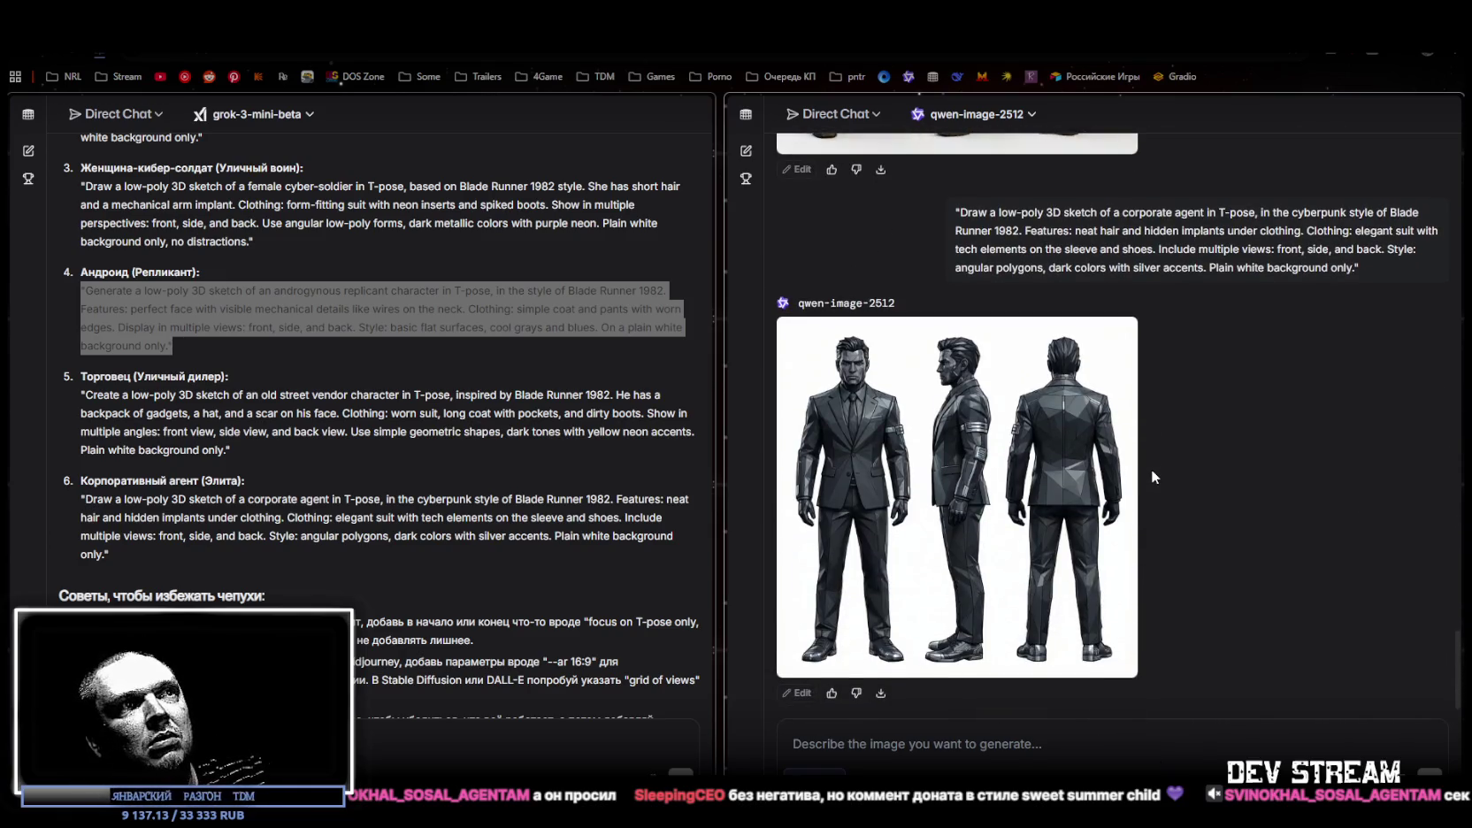
scroll(1152, 477, "down", 2)
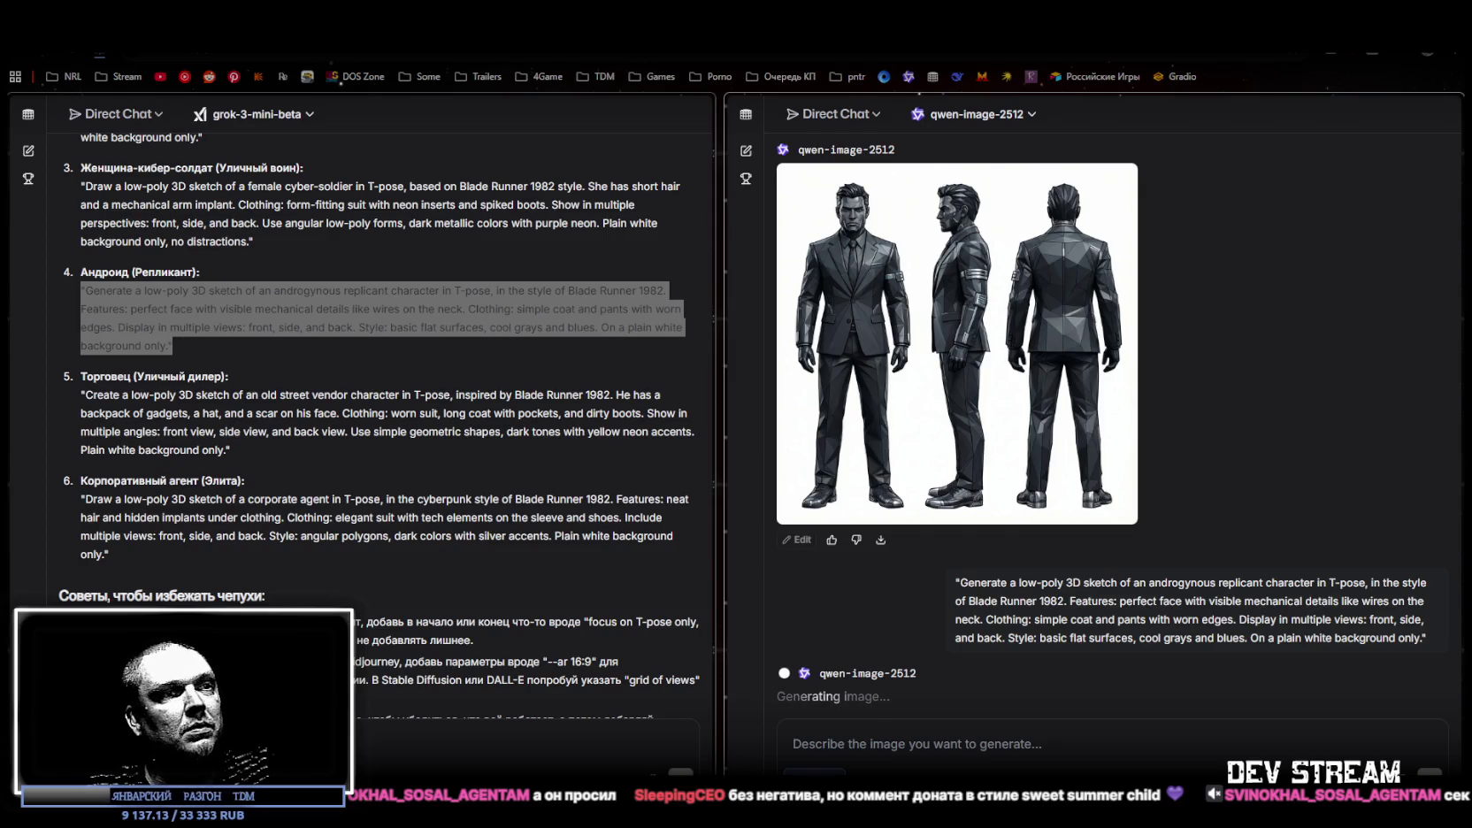
key("alt+Tab")
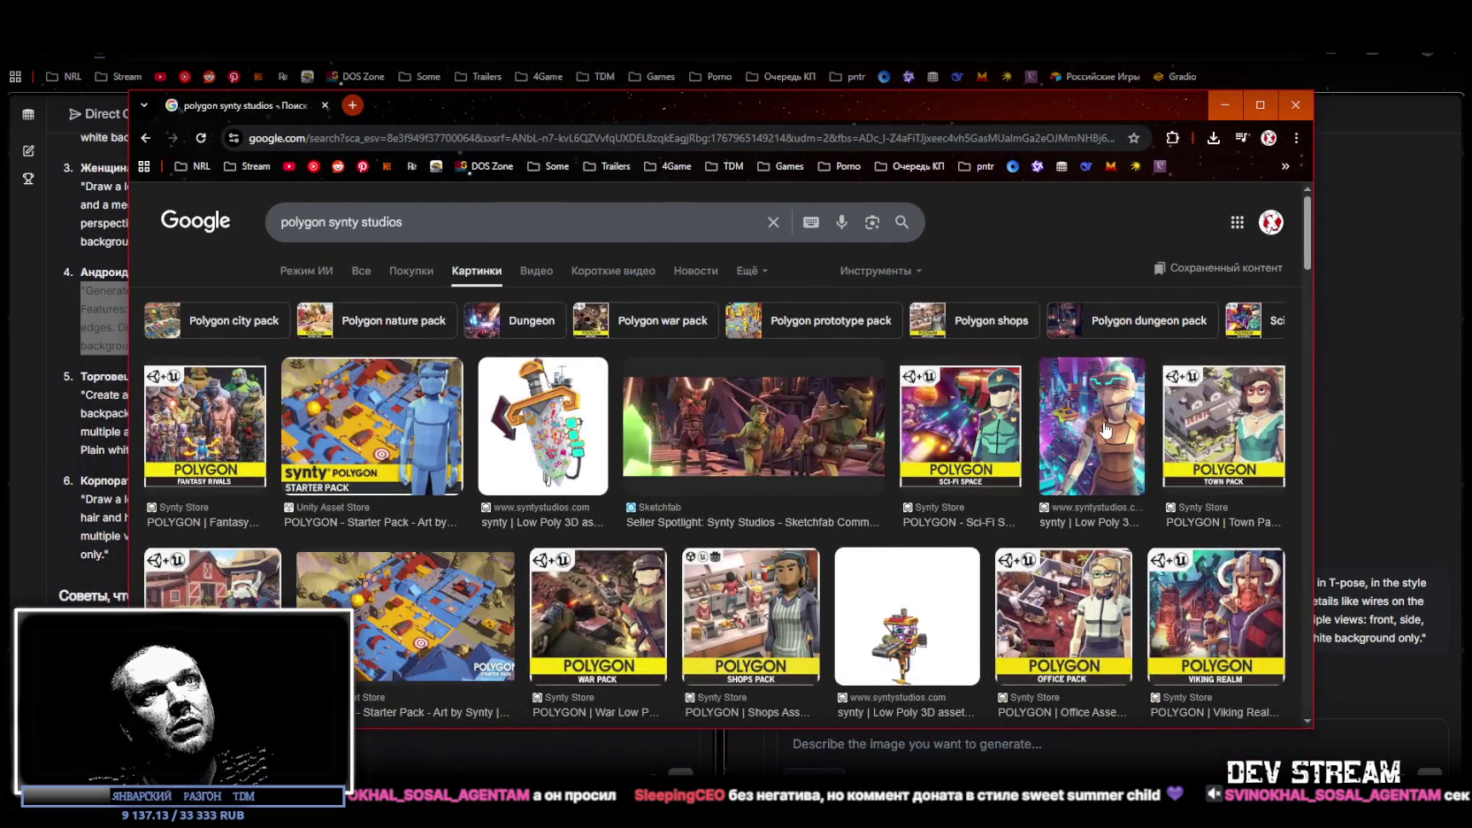
Preview the Synty low-poly asset packs image and maximize the Chrome window
left_click(1106, 429)
scroll(1046, 507, "down", 2)
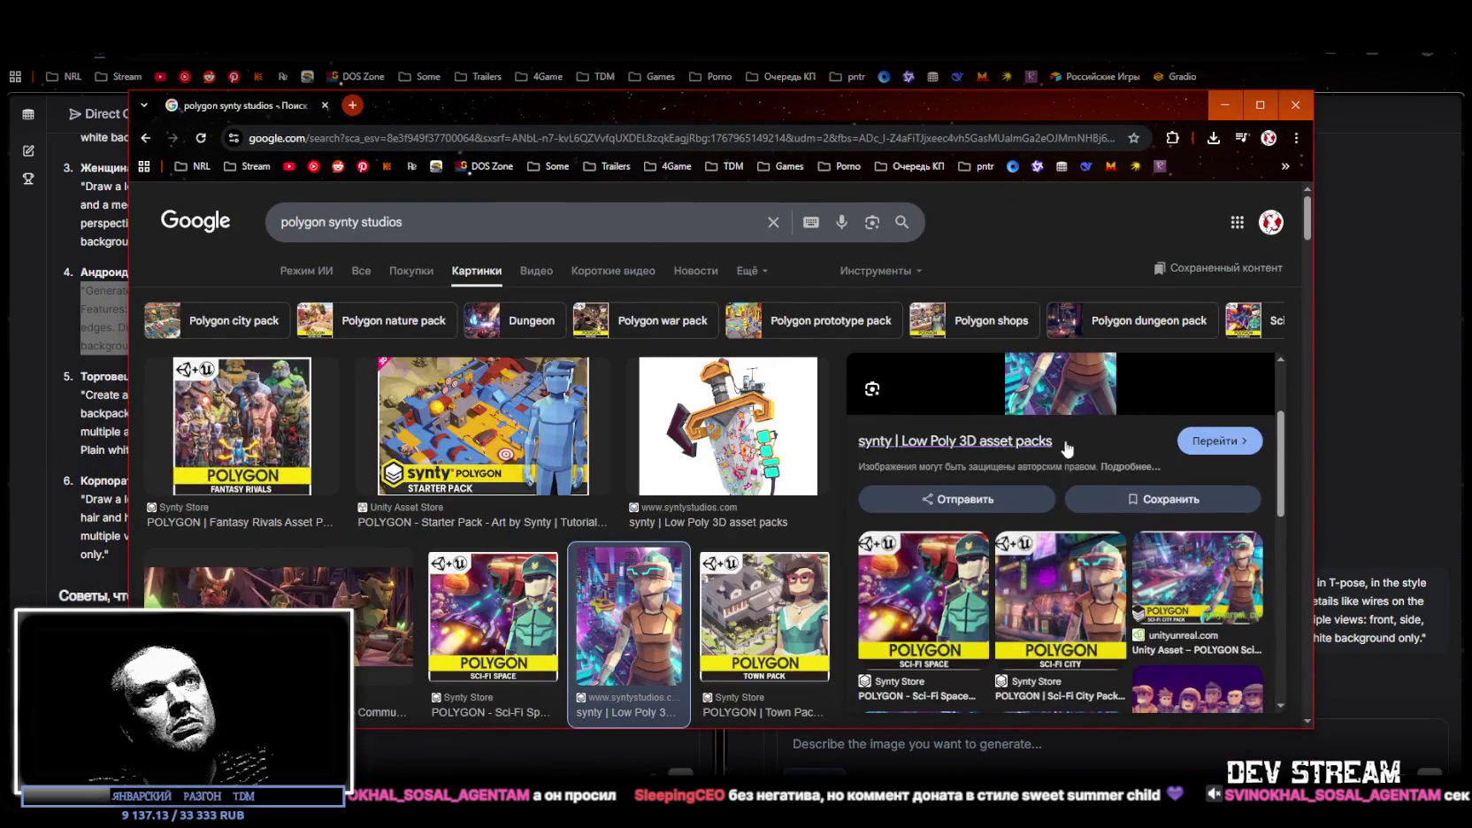
left_click(1261, 104)
scroll(668, 492, "down", 2)
Preview the POLYGON Office Pack, Viking Realm and Prototype Asset Pack images, then return to LMArena
left_click(603, 571)
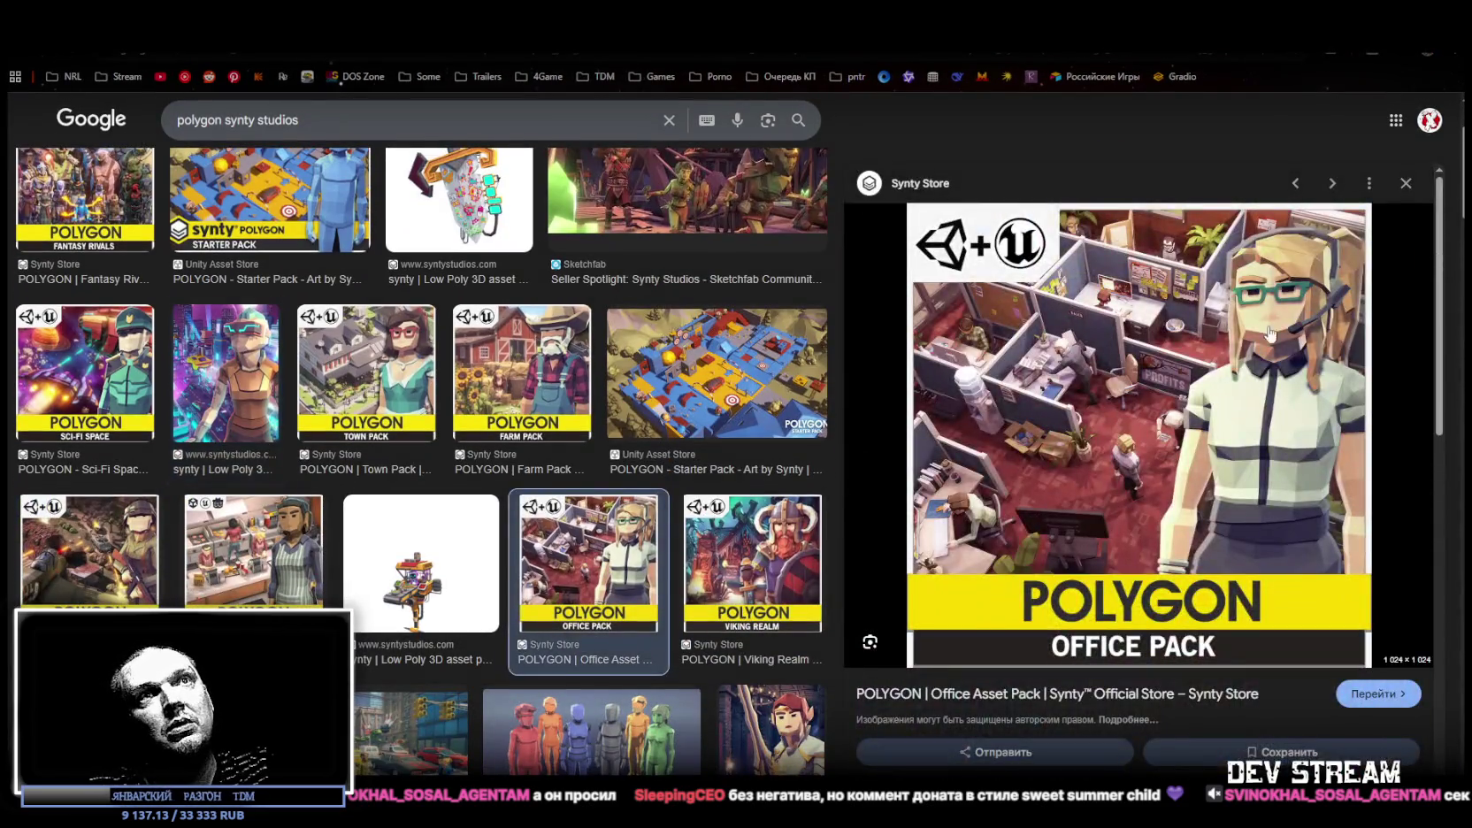
scroll(779, 465, "down", 1)
left_click(779, 465)
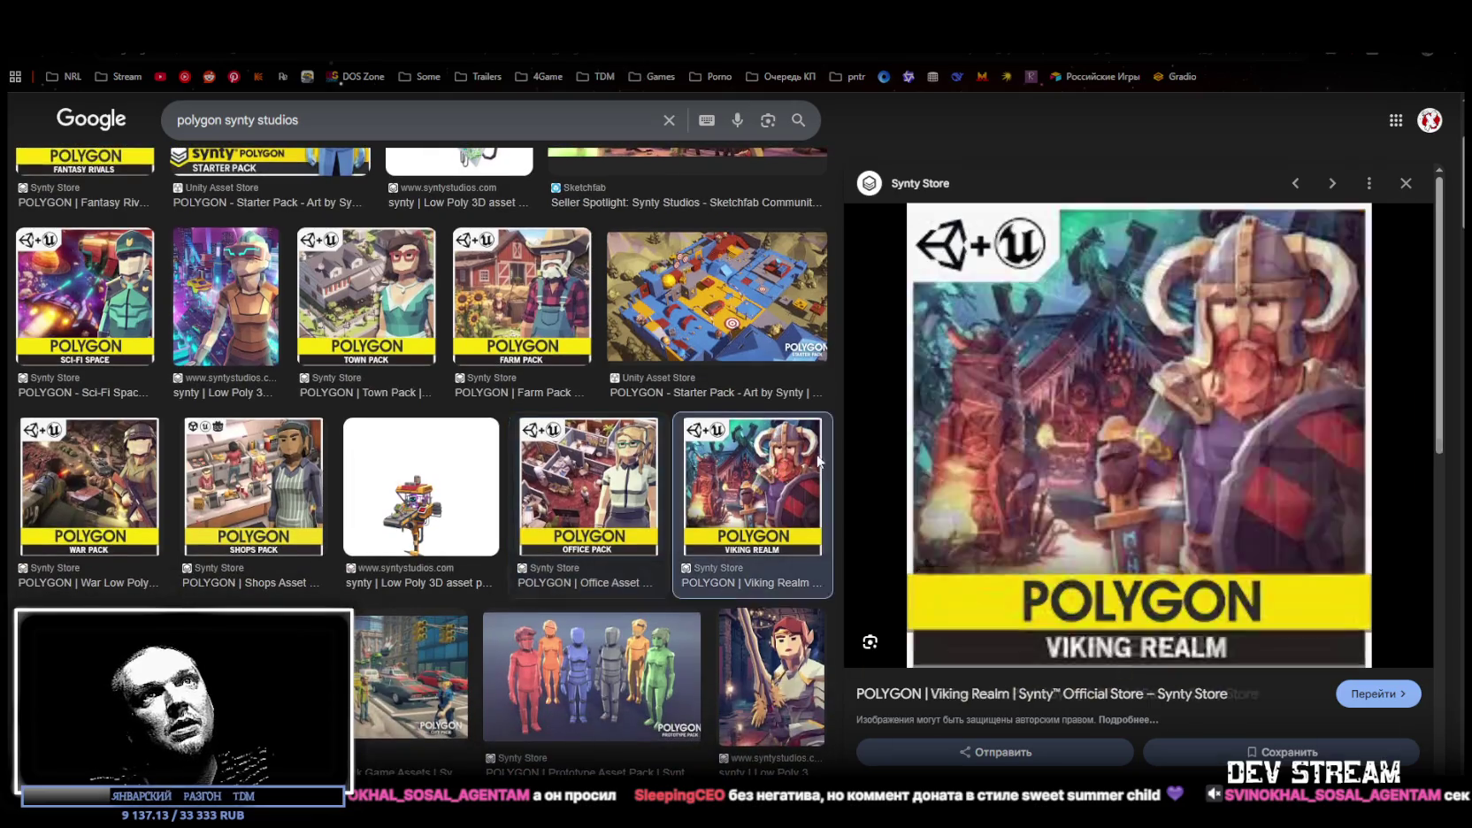
scroll(668, 449, "down", 1)
scroll(668, 450, "down", 2)
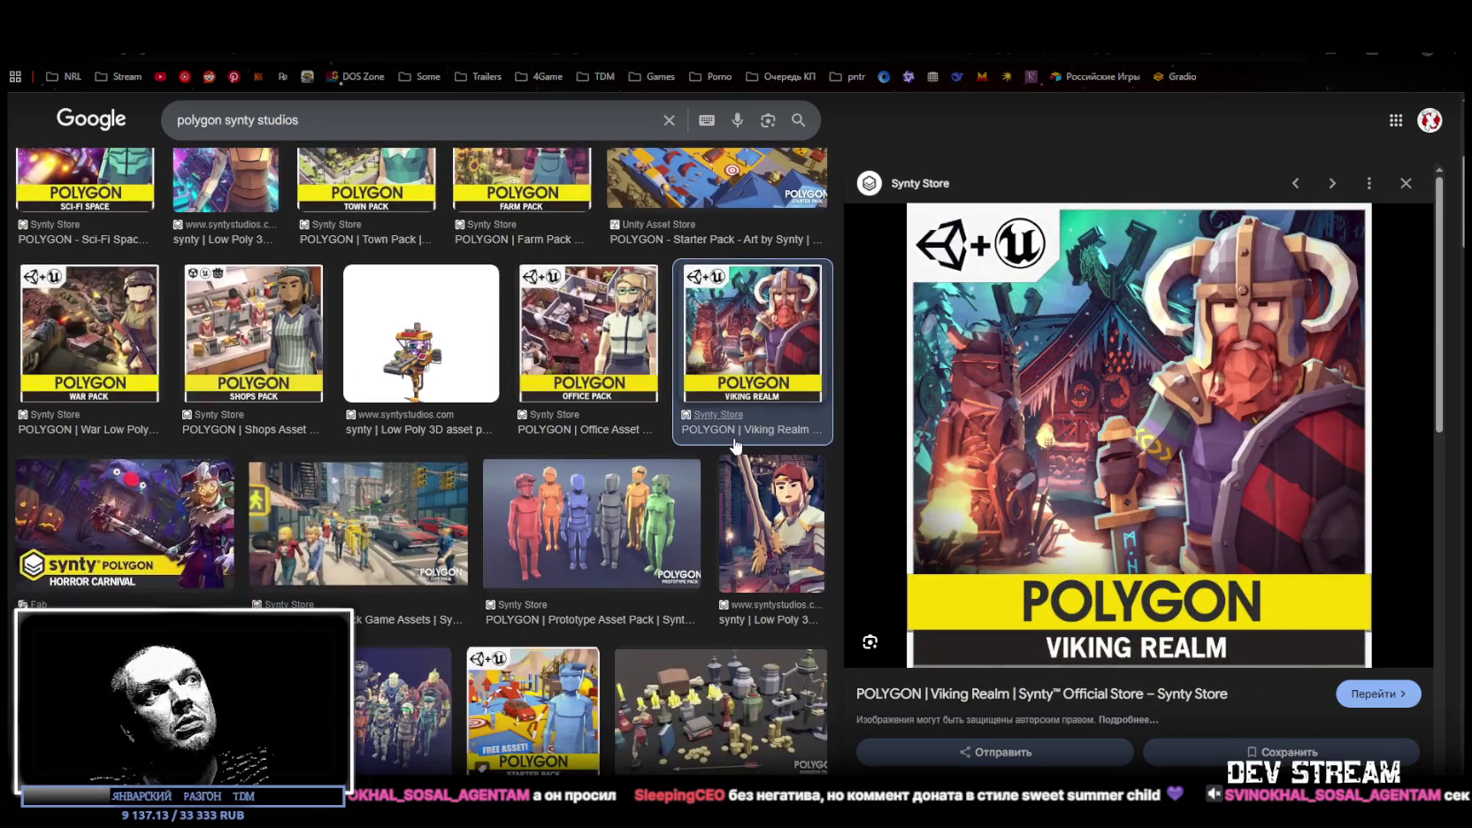
scroll(637, 447, "down", 1)
left_click(591, 447)
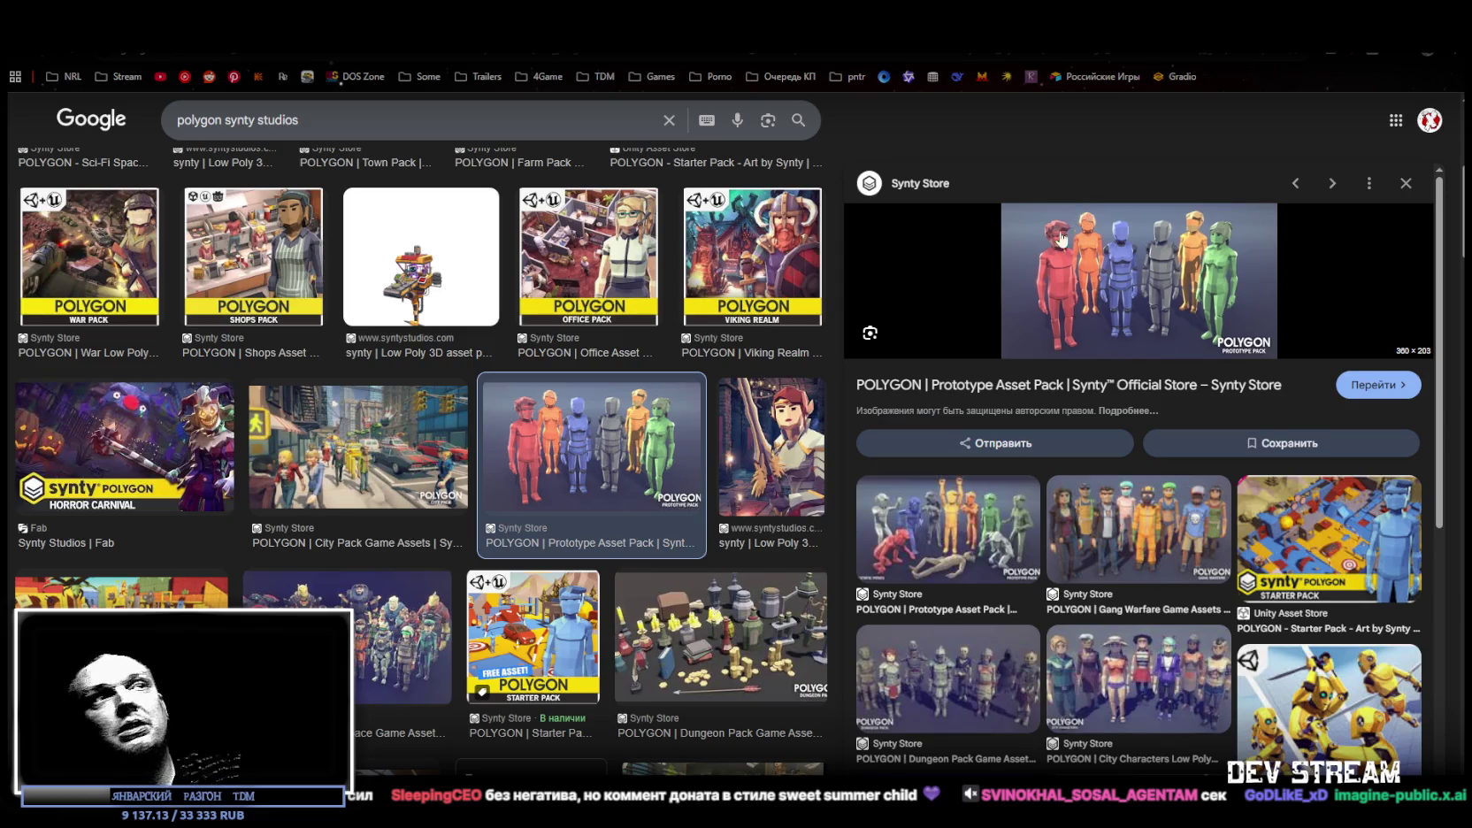
key("alt+Tab")
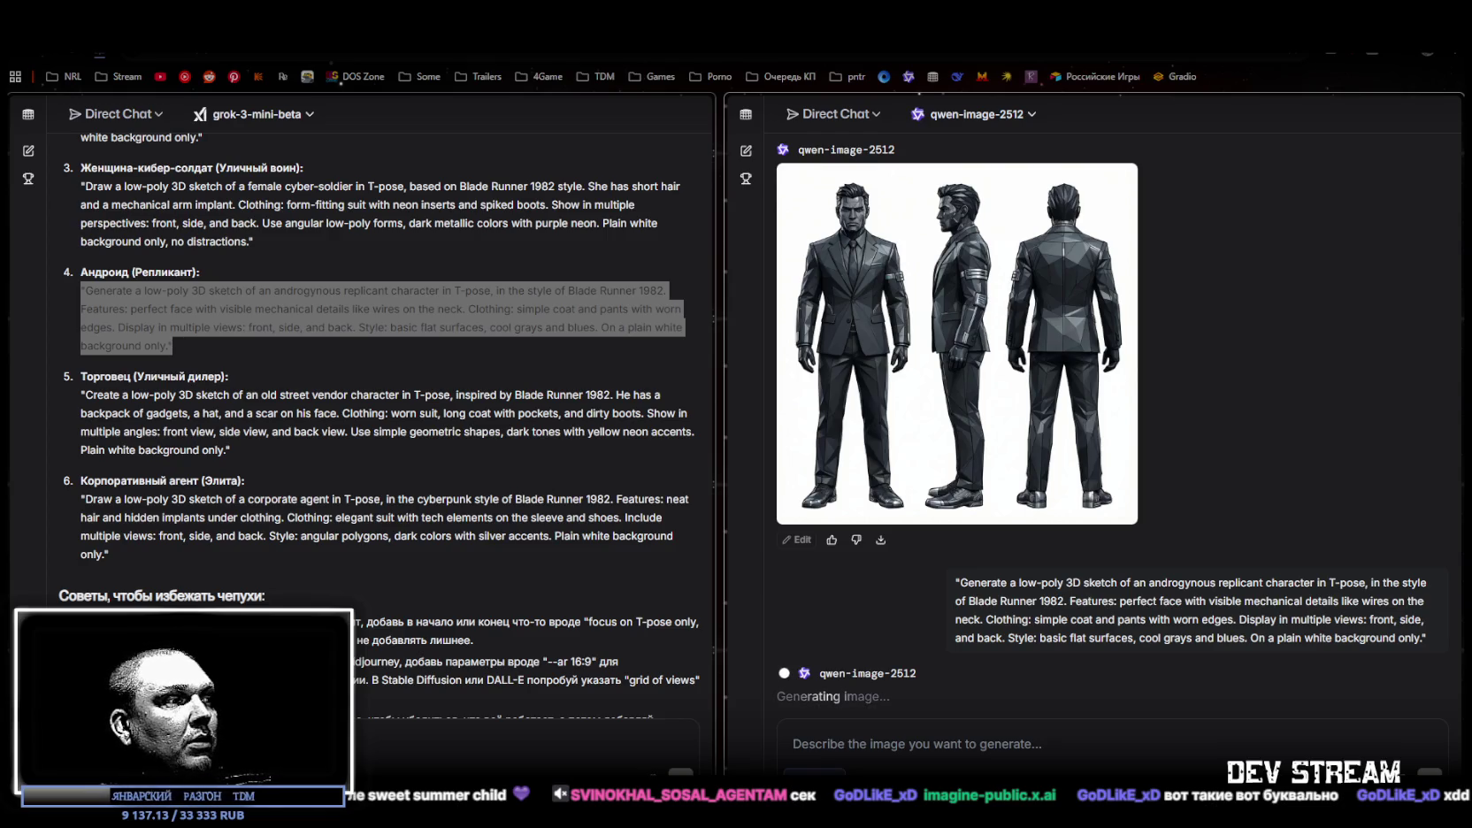
key("alt+Tab")
left_click_drag(1143, 163, 1156, 140)
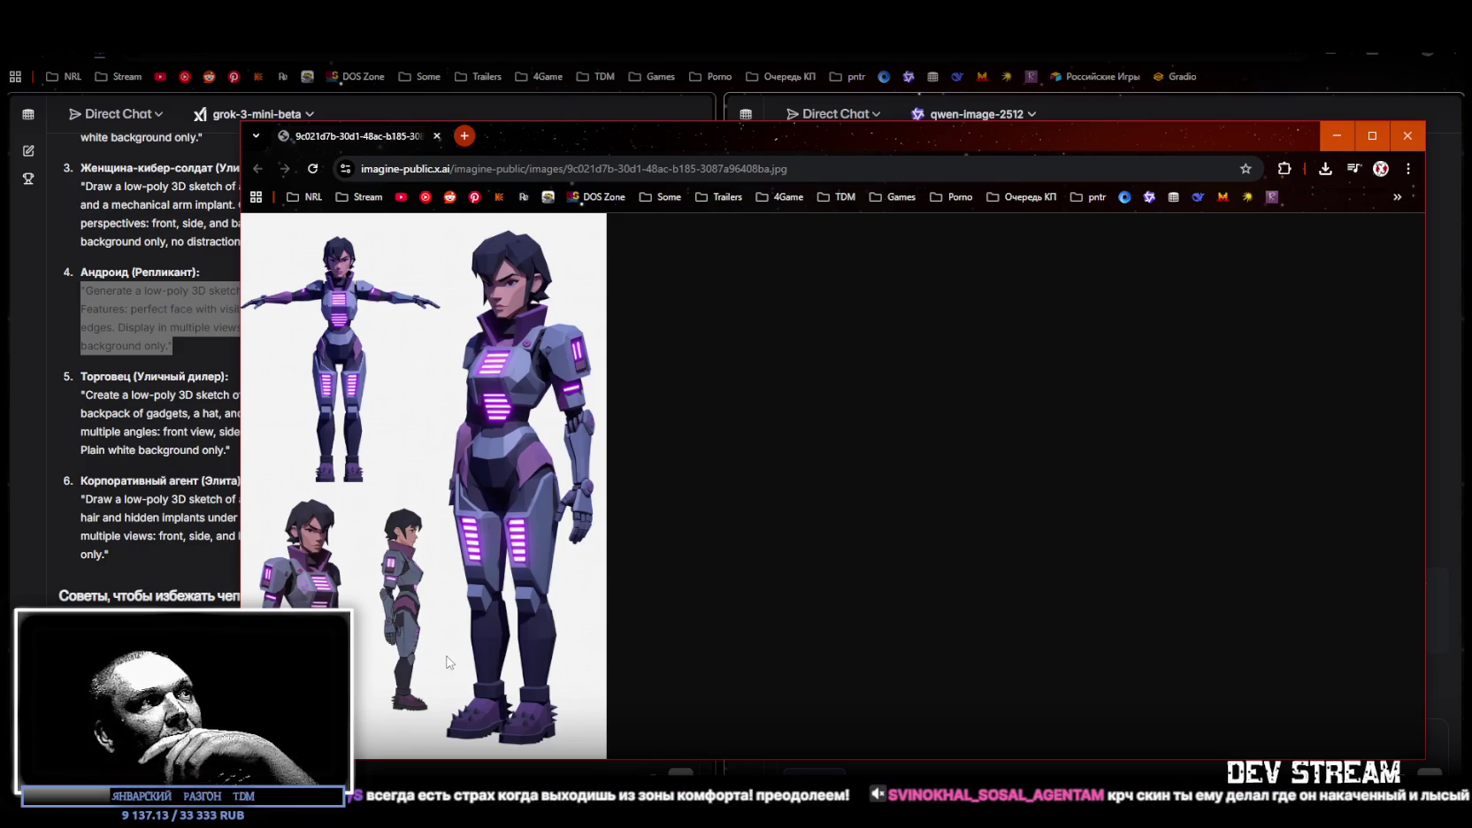
left_click(437, 135)
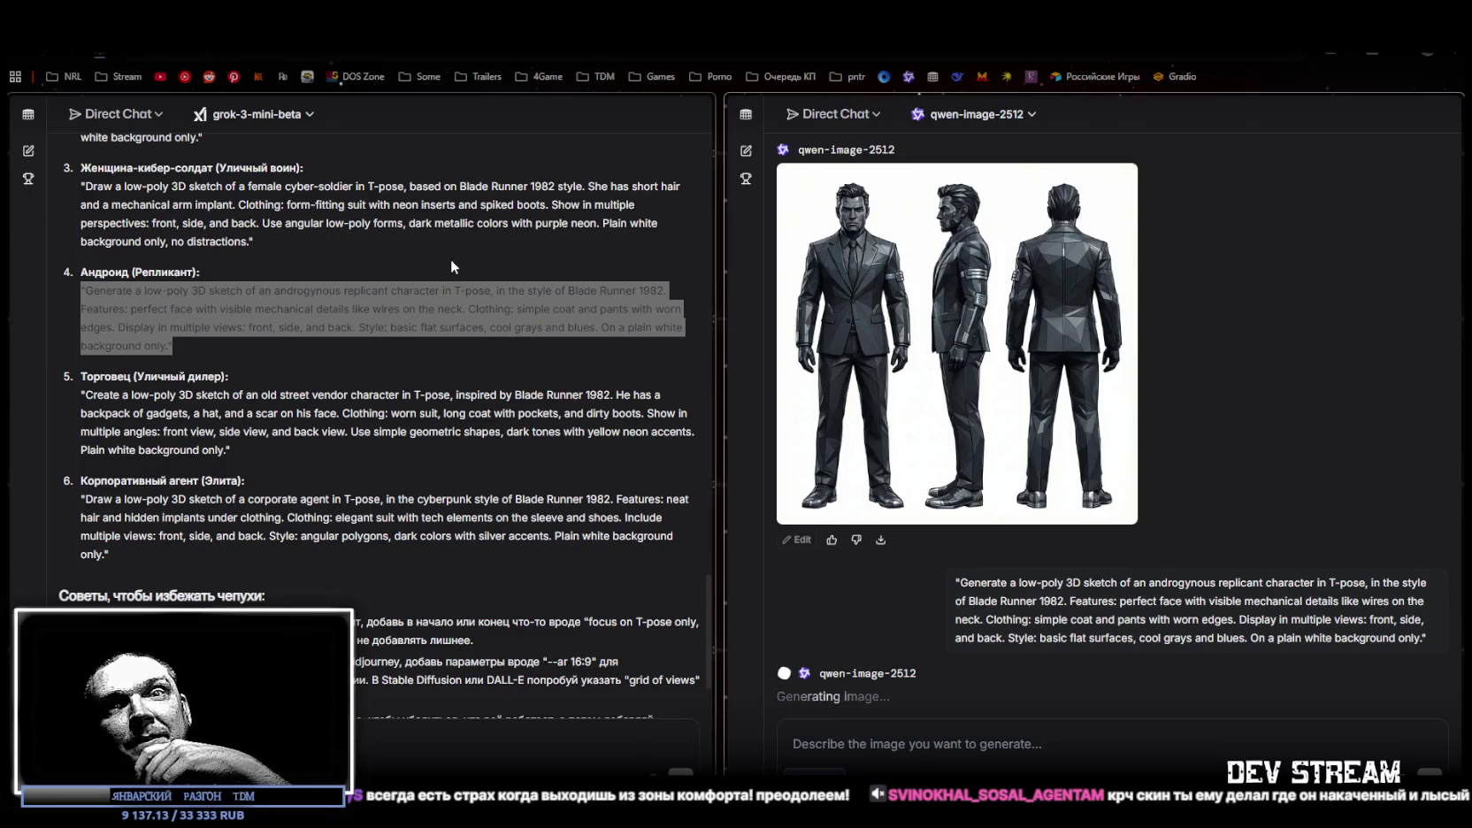
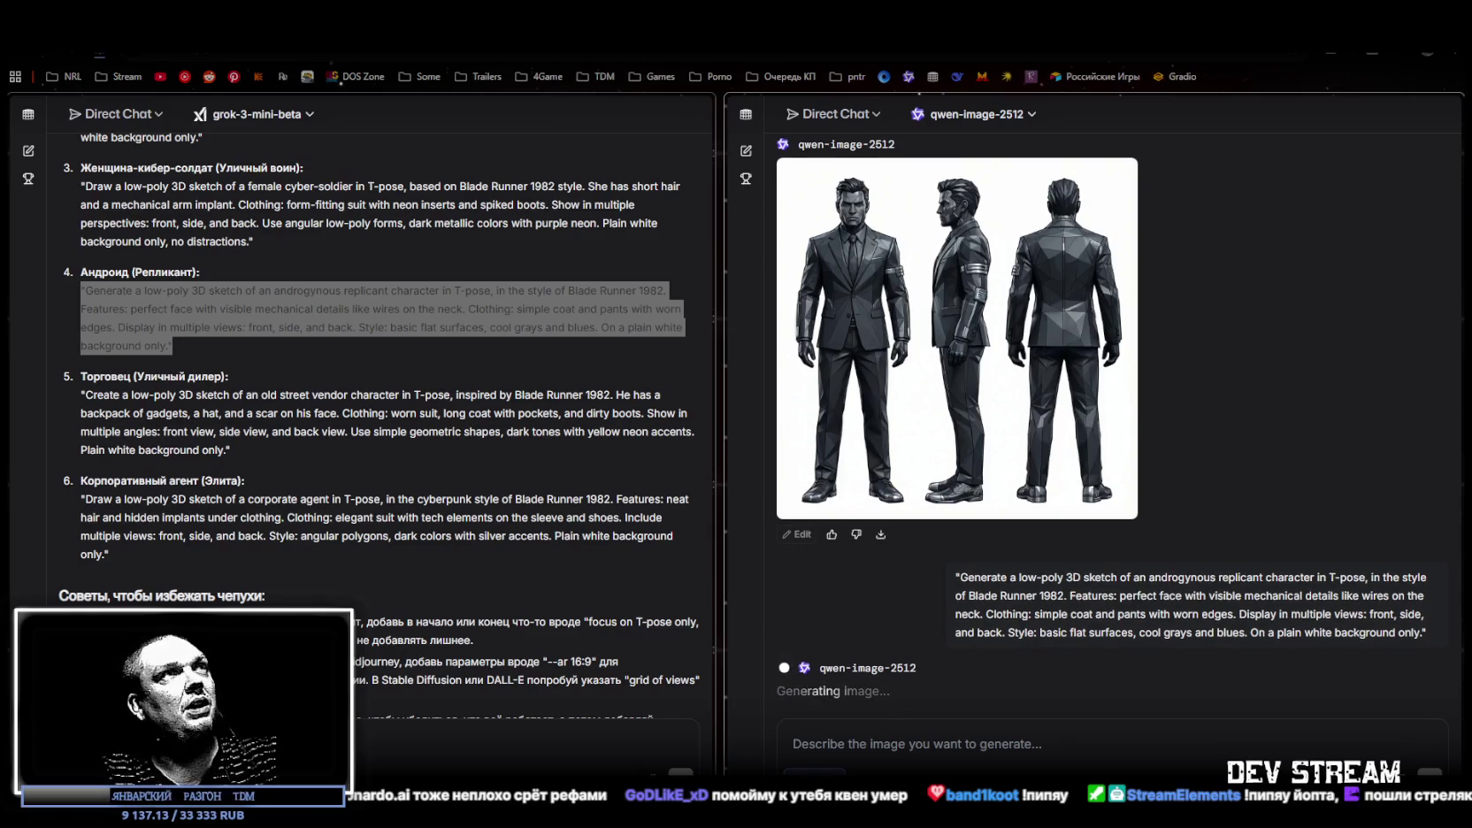
Glance at Unity, review the qwen-image Blade Runner character sheets in LMArena, then switch to Pinterest
key("super+Down")
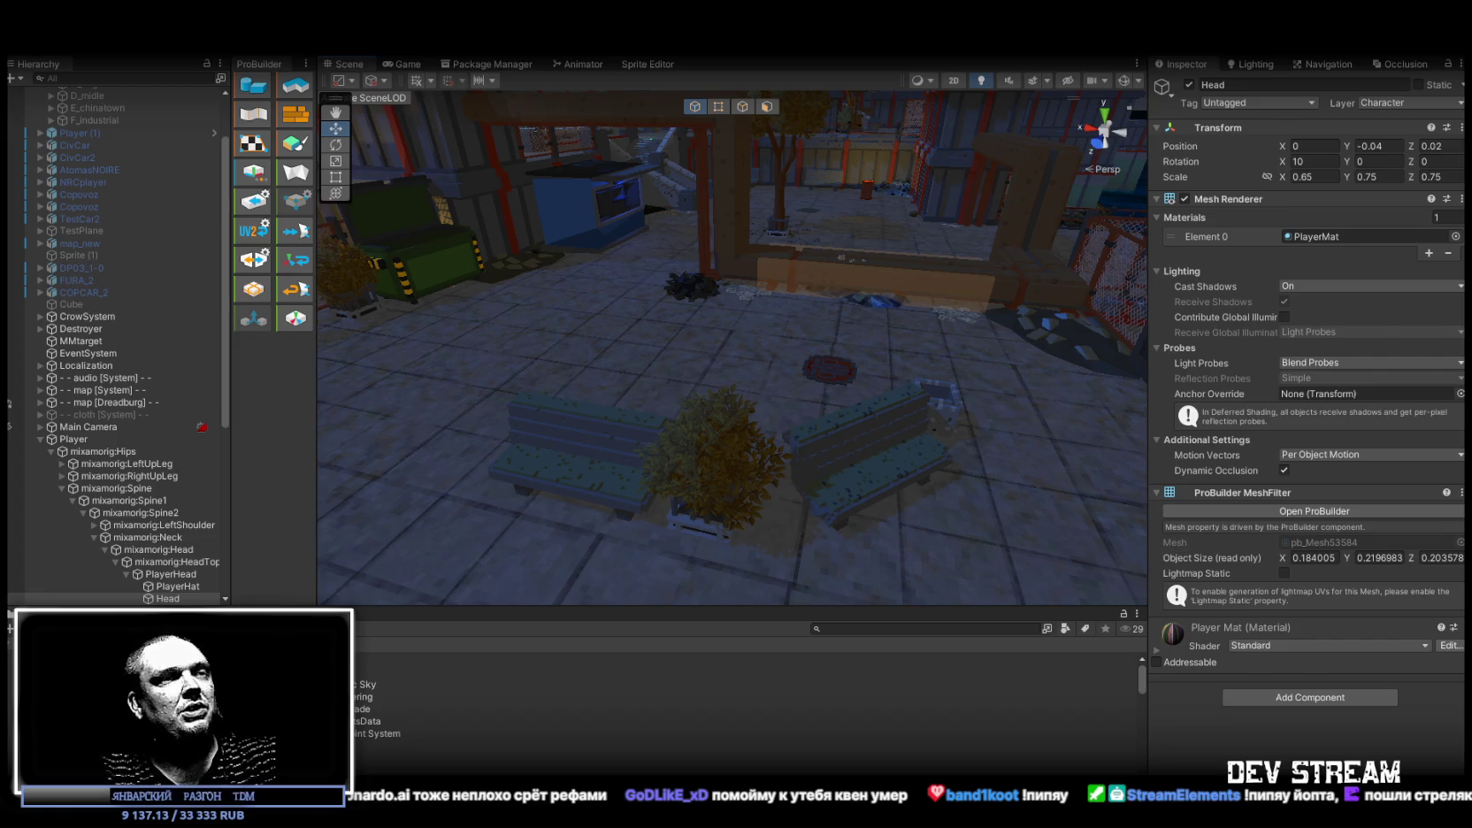
key("alt+Tab")
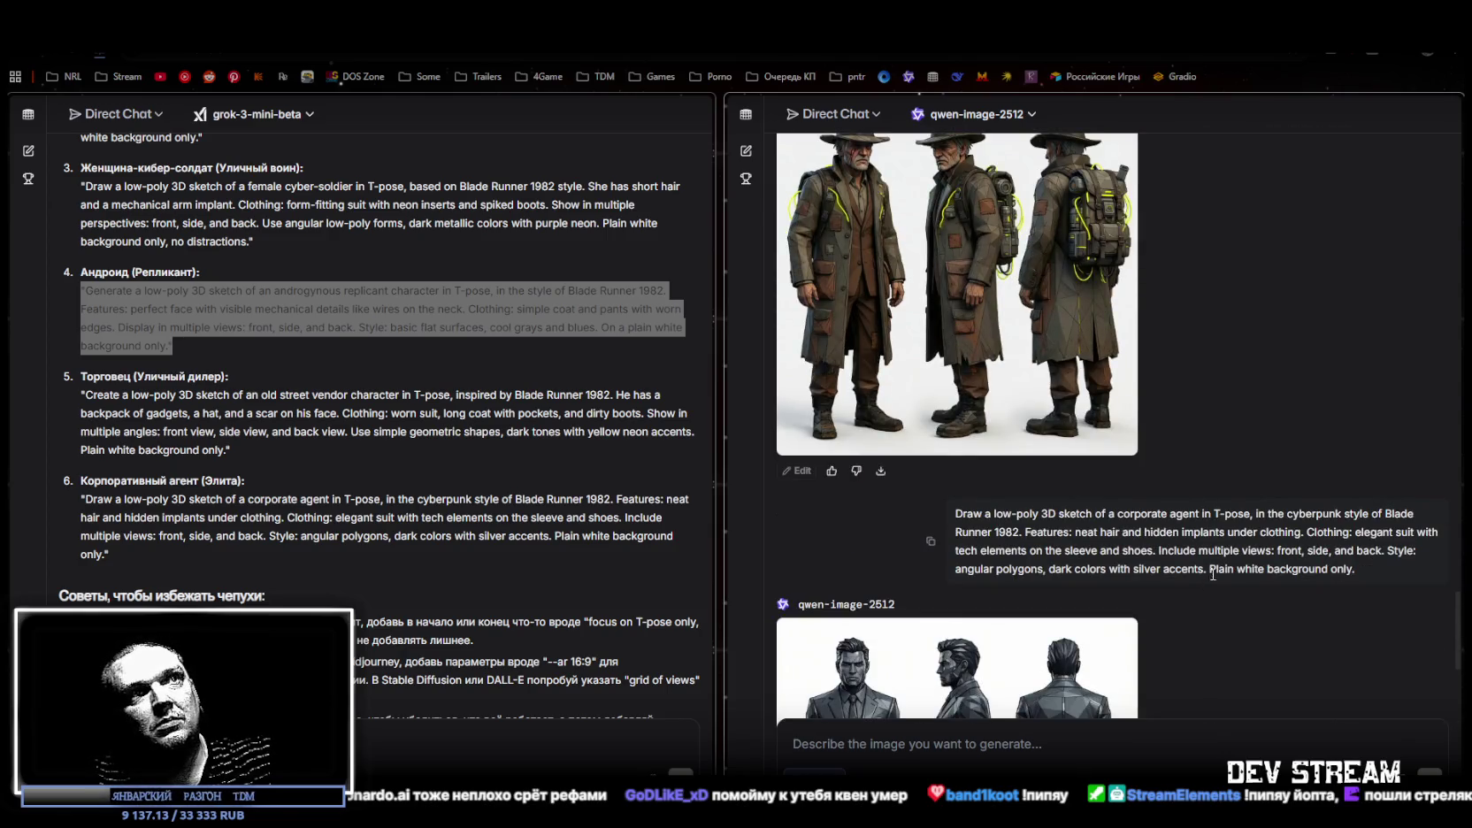
scroll(1212, 575, "up", 2)
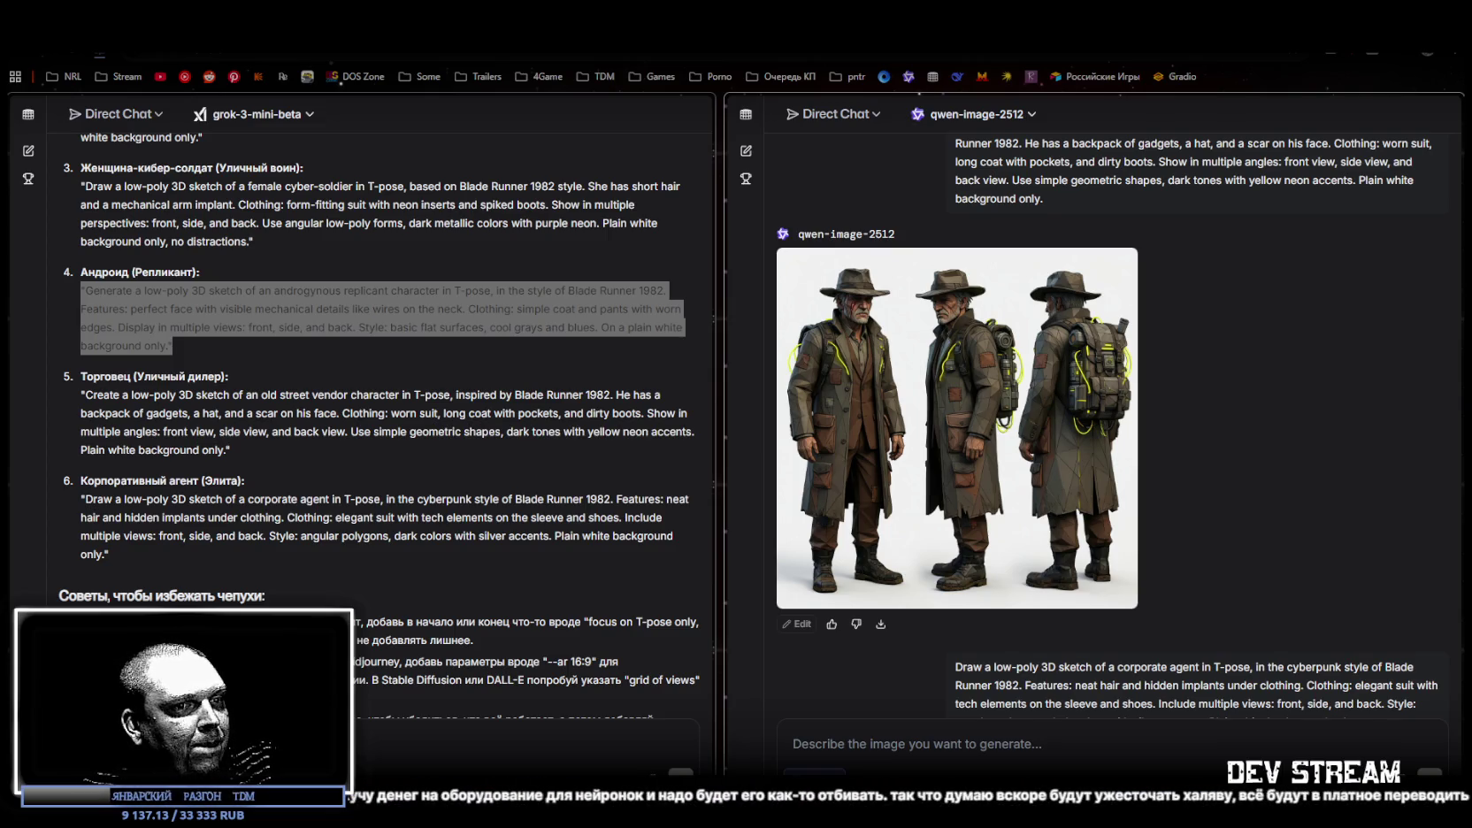
key("alt+Tab")
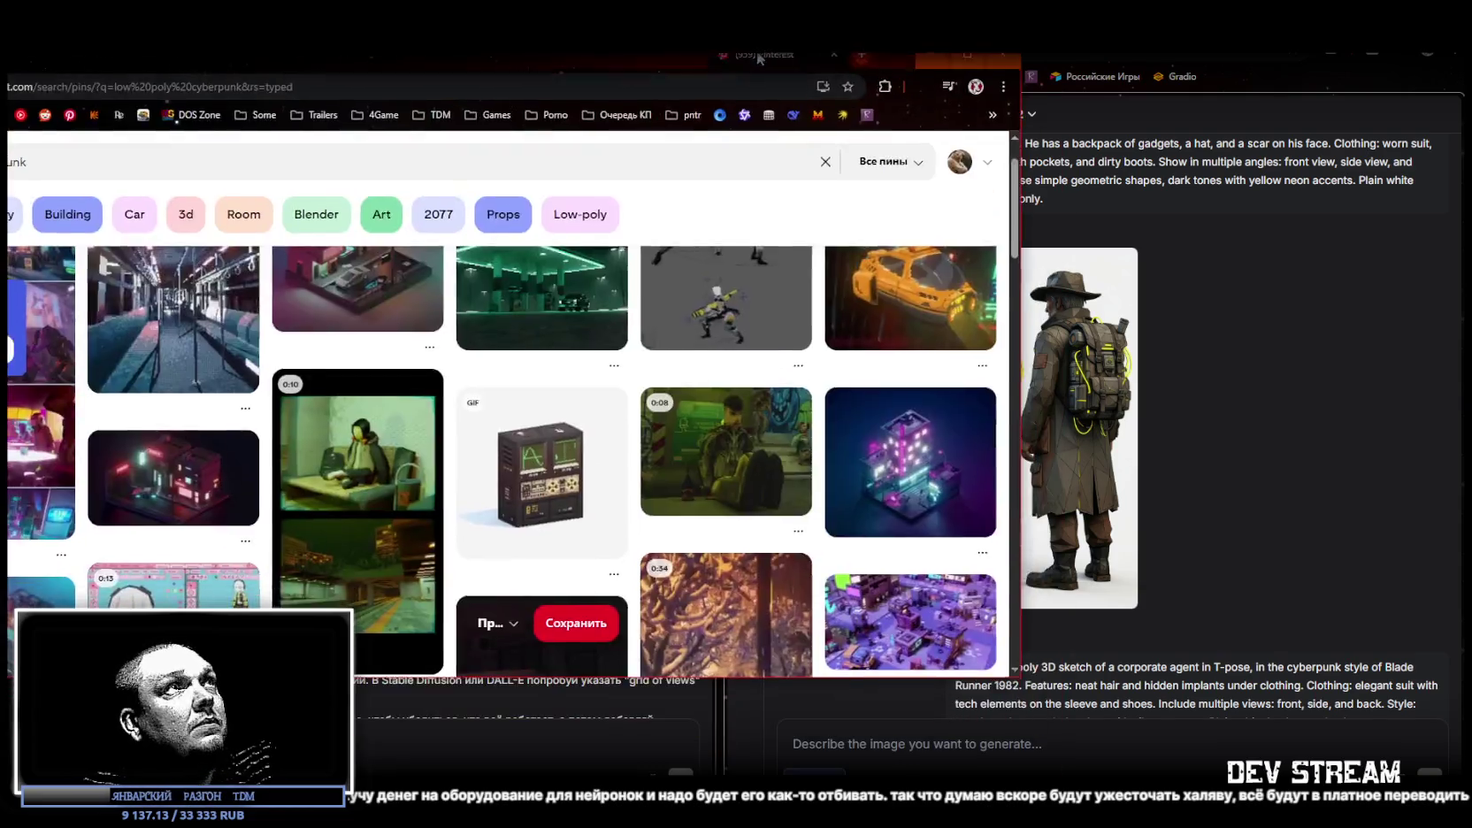
Open the Yellow Jacket, Jabulani Atkinson robots pin and replay its low-poly animation twice
scroll(803, 429, "up", 1)
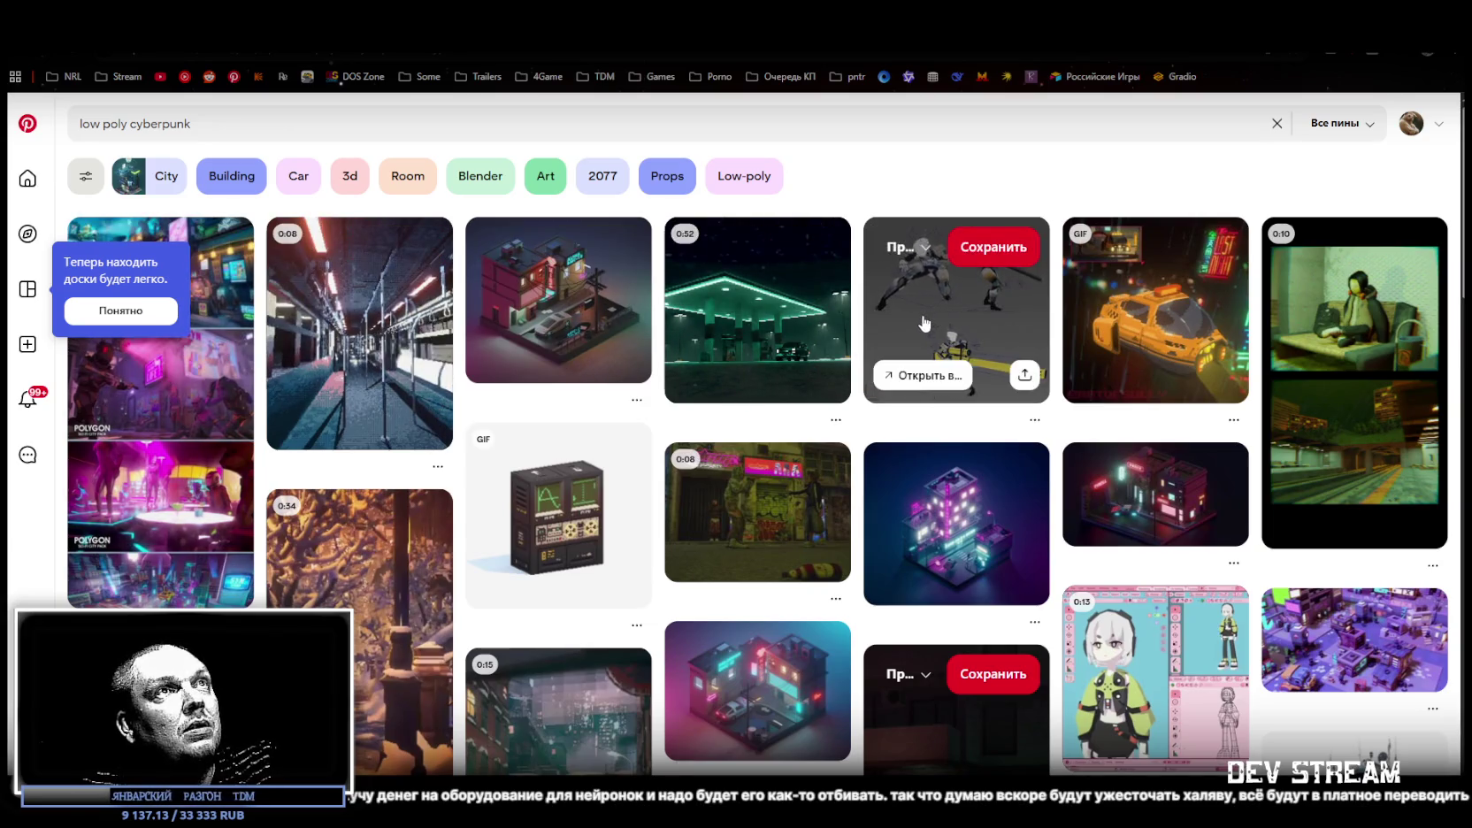
left_click(951, 315)
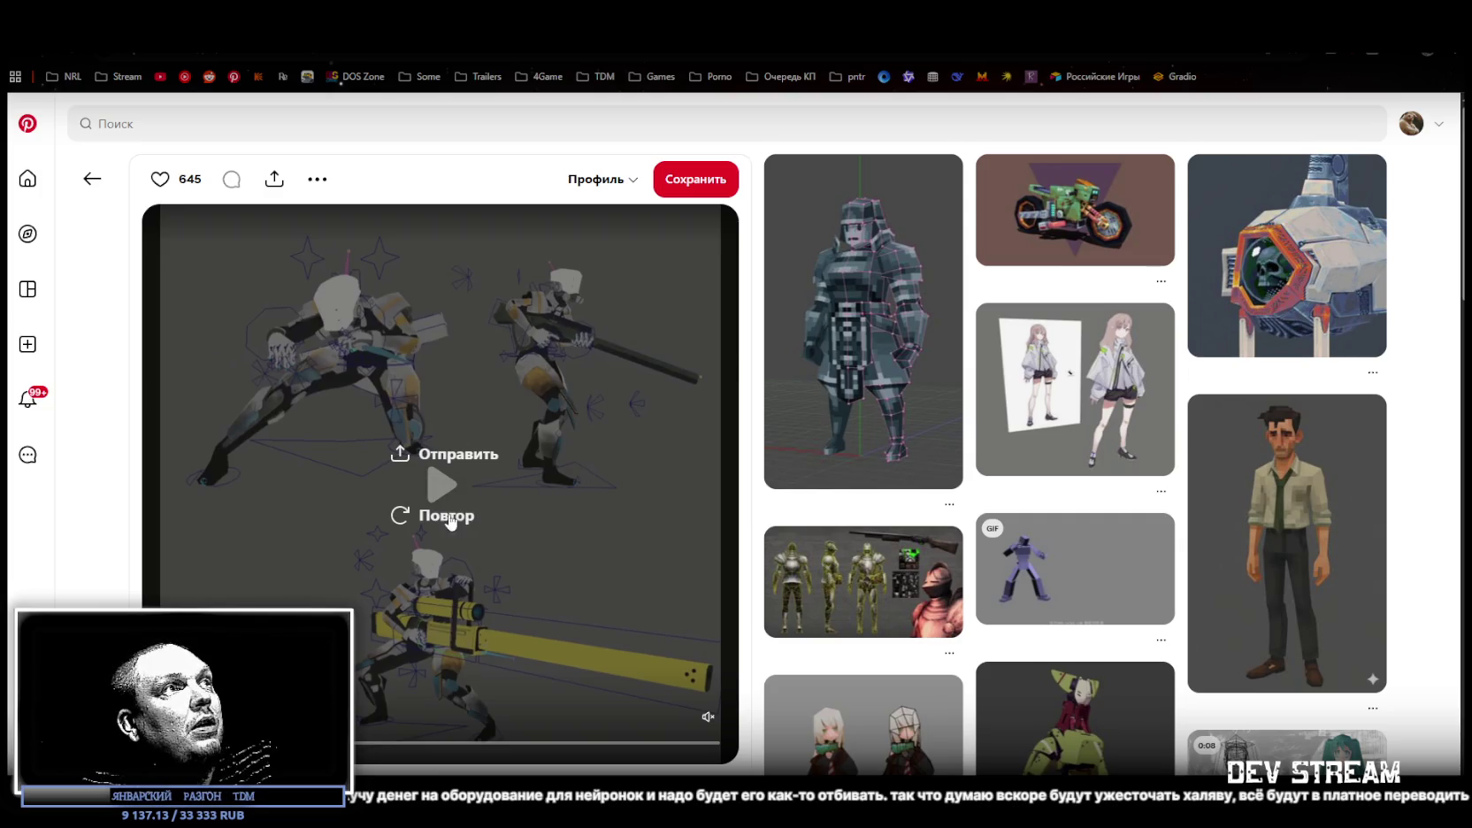
left_click(399, 514)
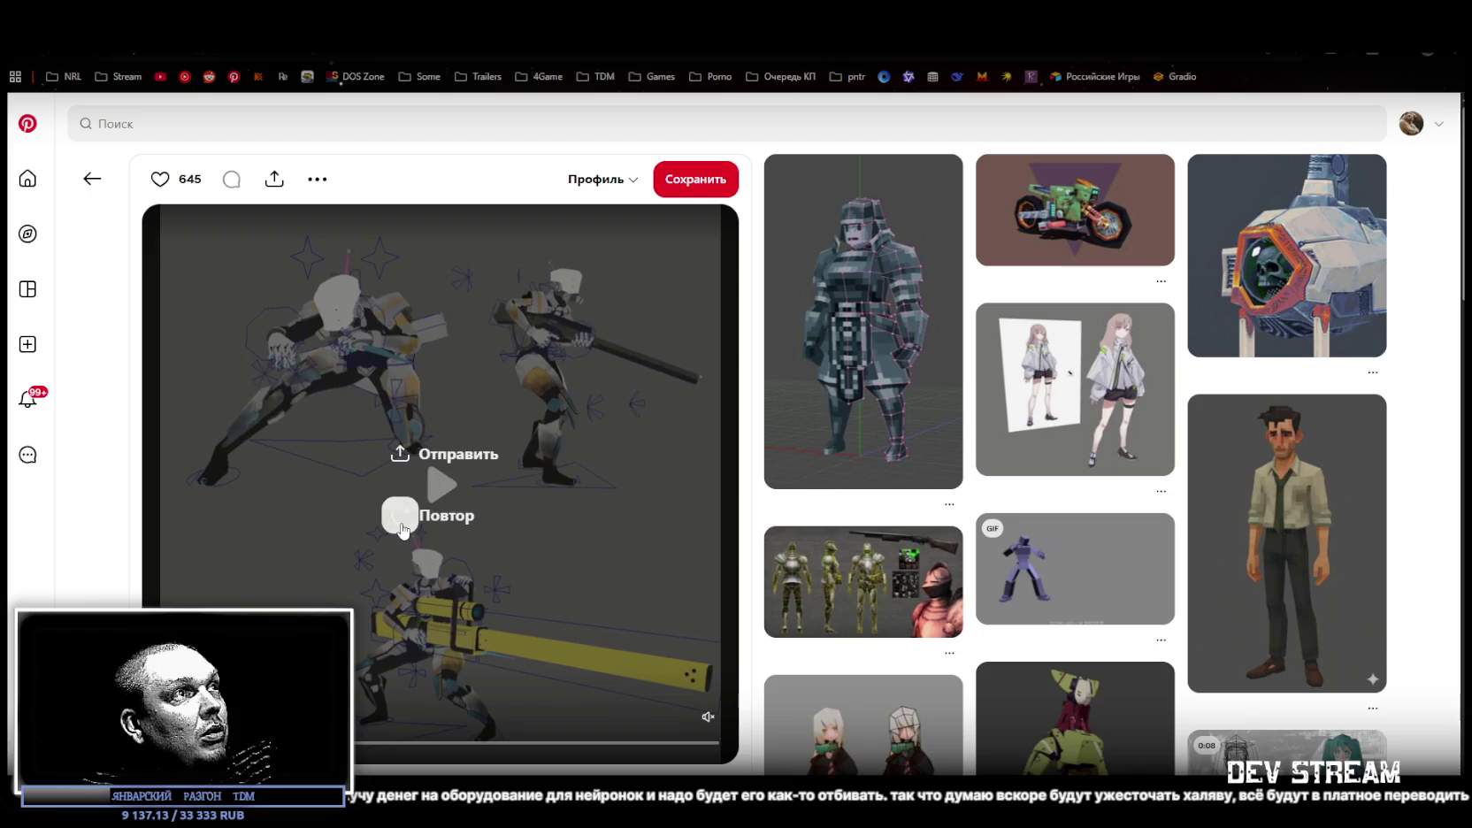
left_click(400, 515)
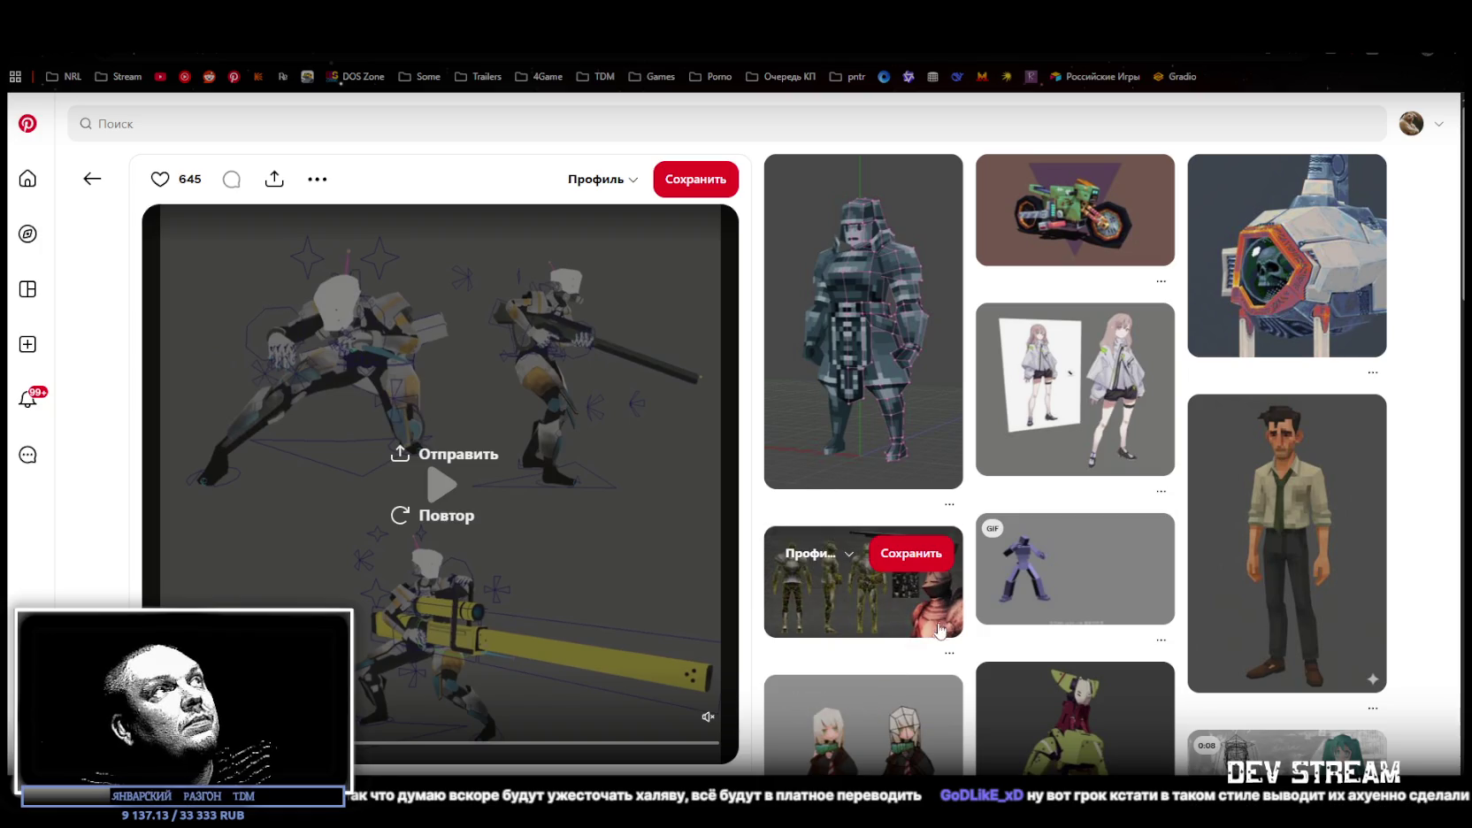
Browse the related pins below the robots pin
scroll(939, 616, "down", 1)
scroll(947, 609, "up", 1)
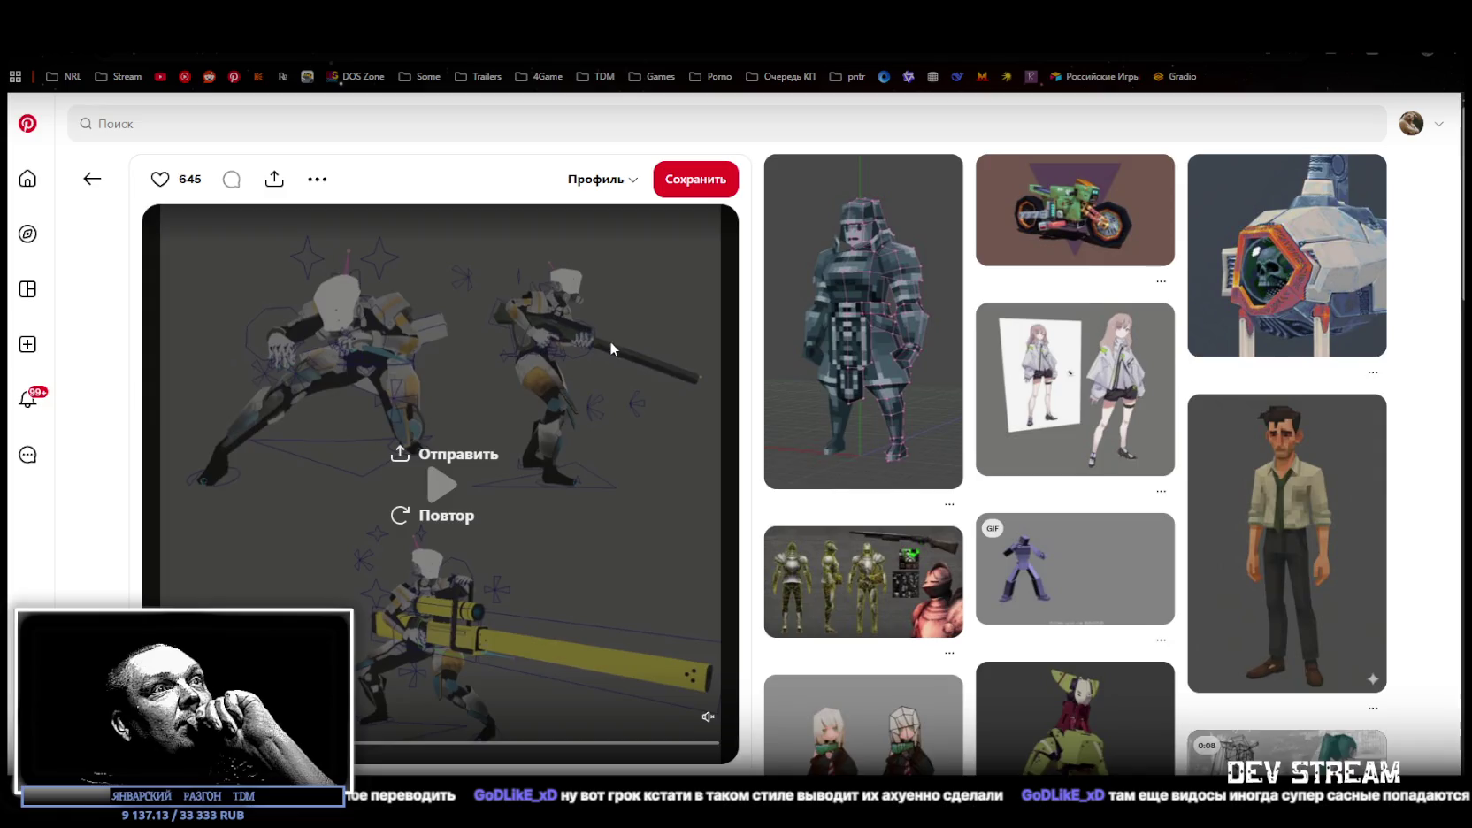
scroll(609, 345, "down", 3)
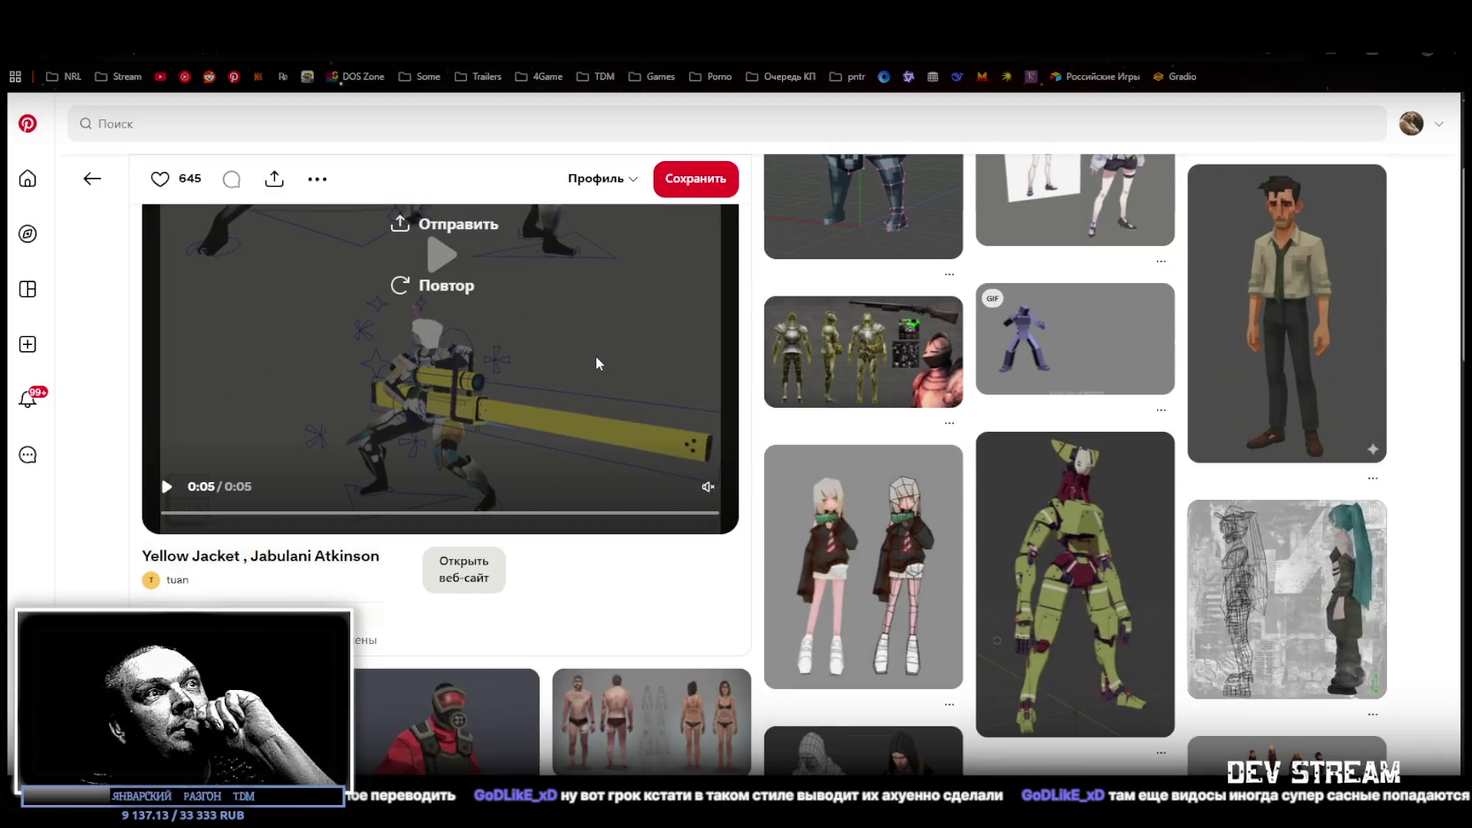
scroll(596, 361, "down", 1)
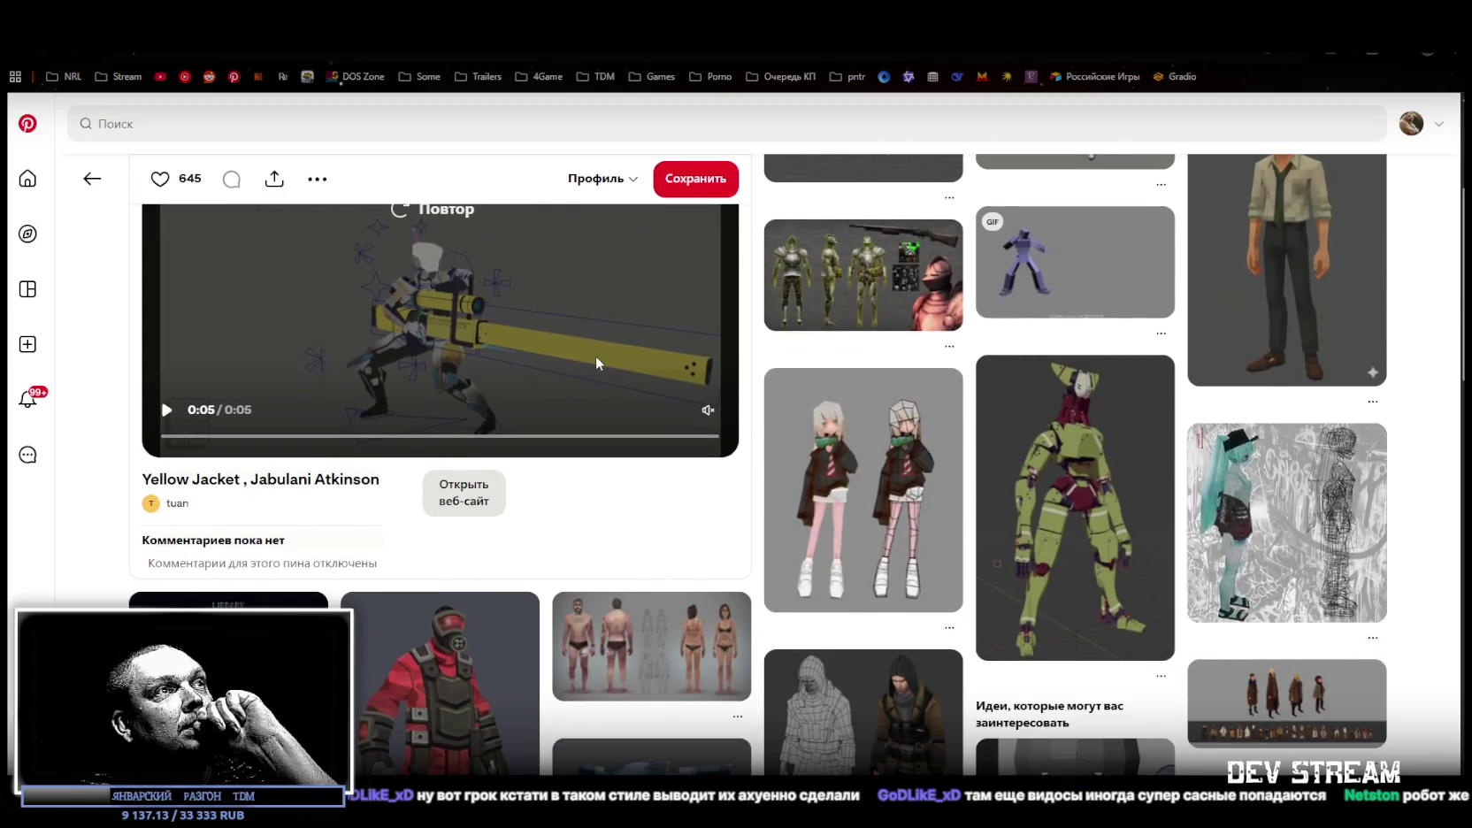
scroll(597, 363, "down", 2)
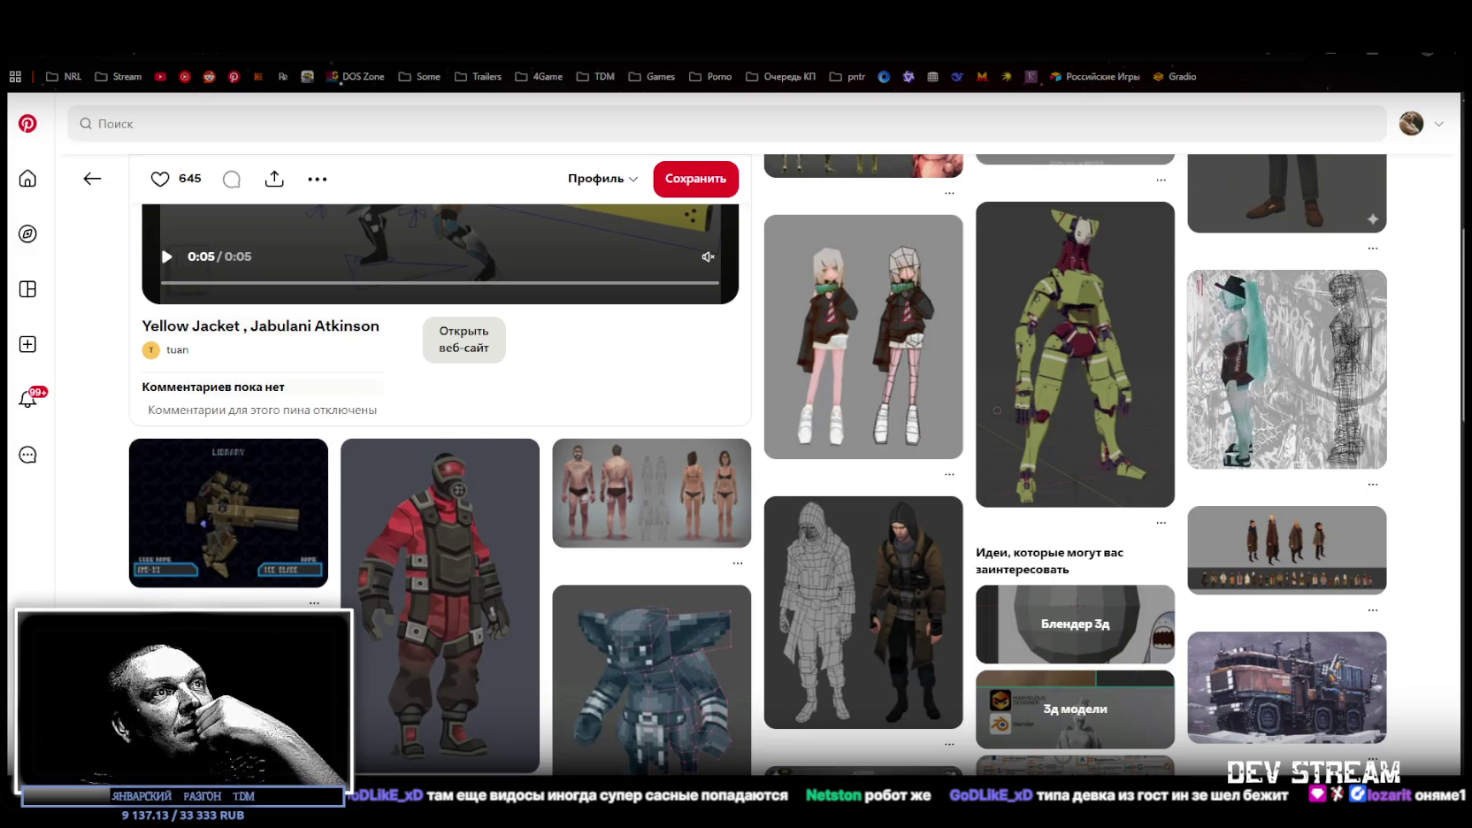
scroll(160, 239, "down", 3)
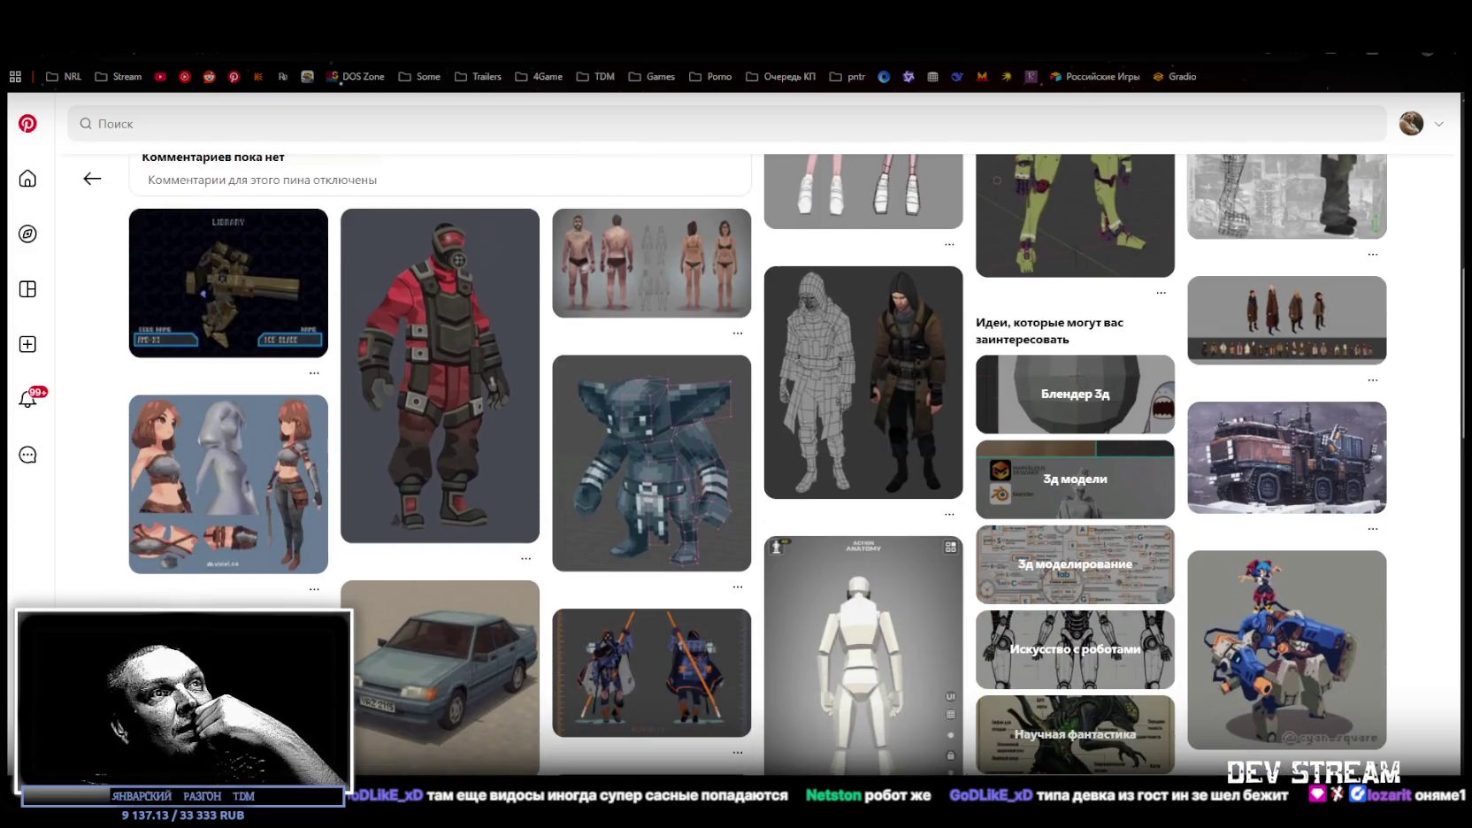
scroll(425, 424, "up", 2)
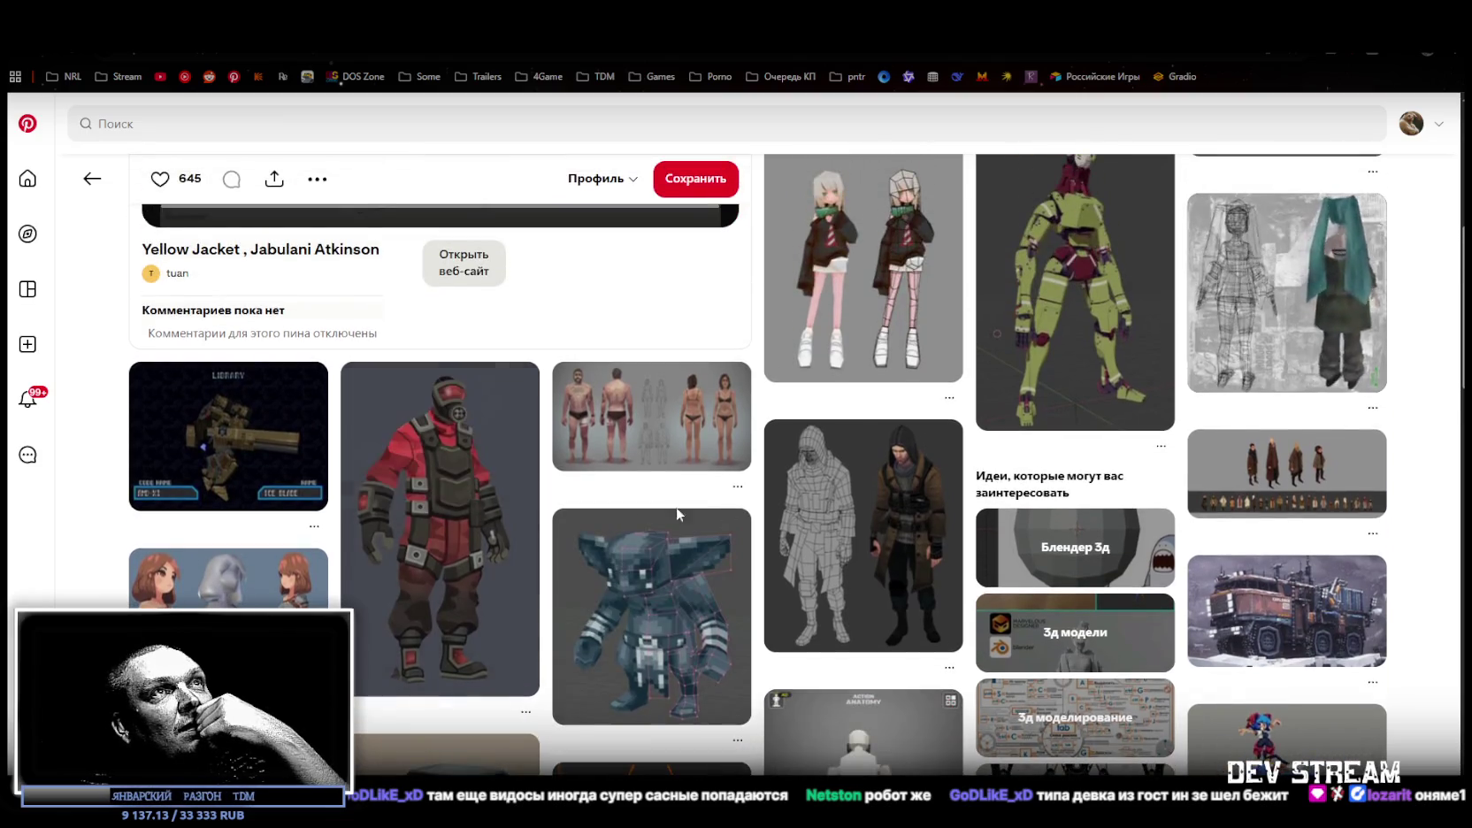
scroll(984, 588, "up", 5)
scroll(985, 589, "up", 2)
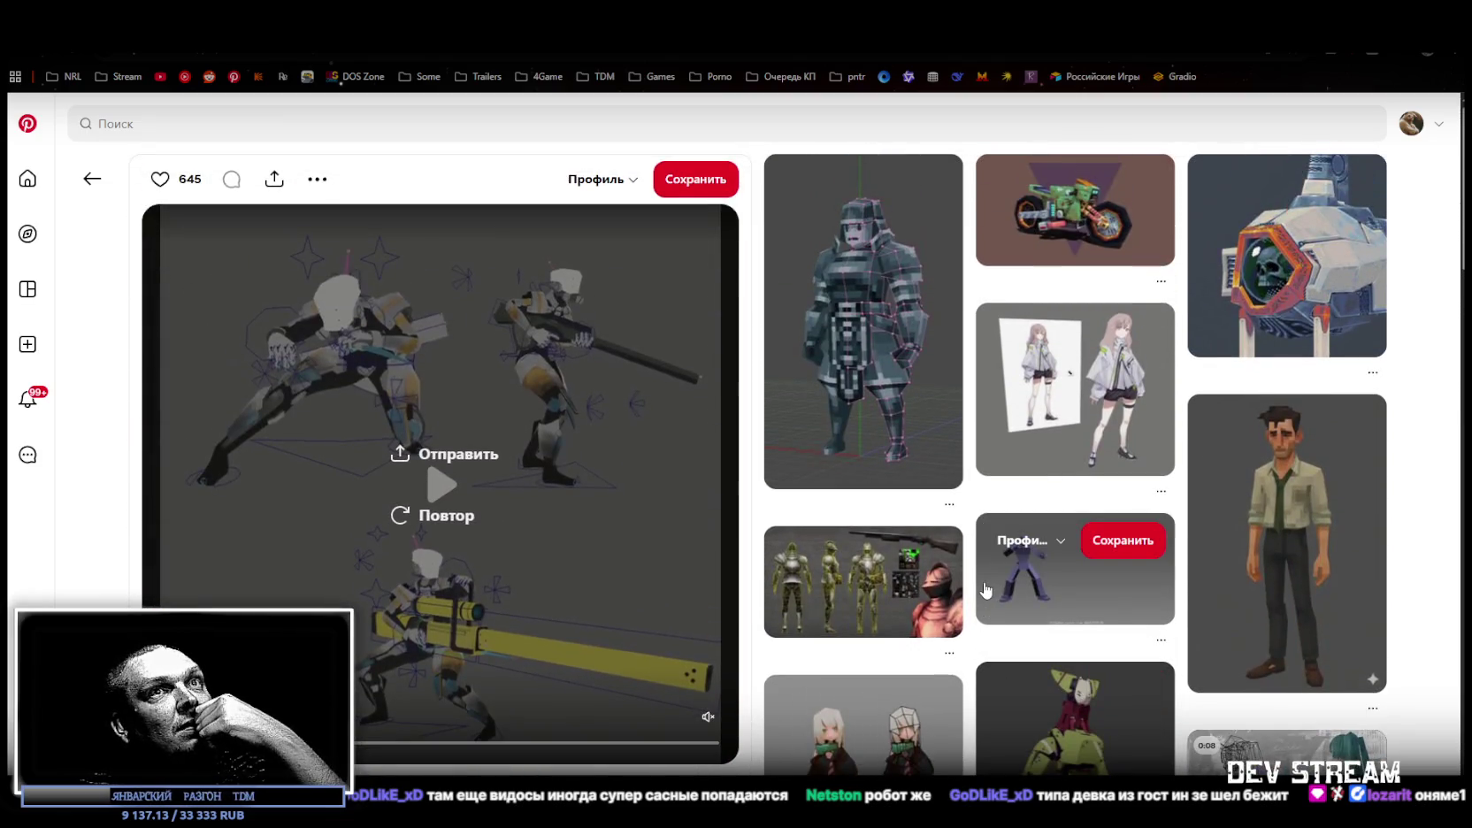
scroll(962, 599, "down", 1)
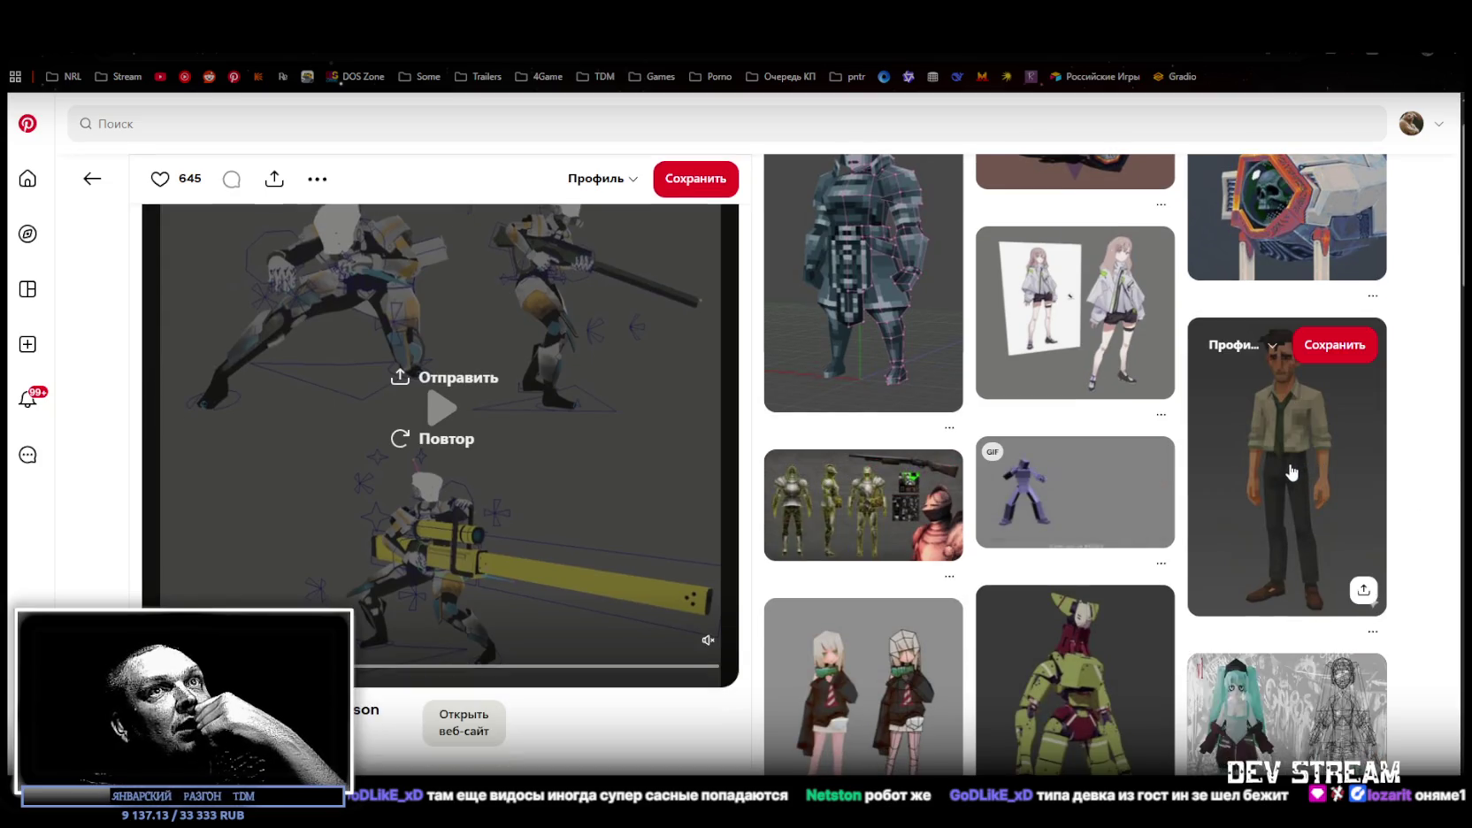
scroll(982, 716, "down", 4)
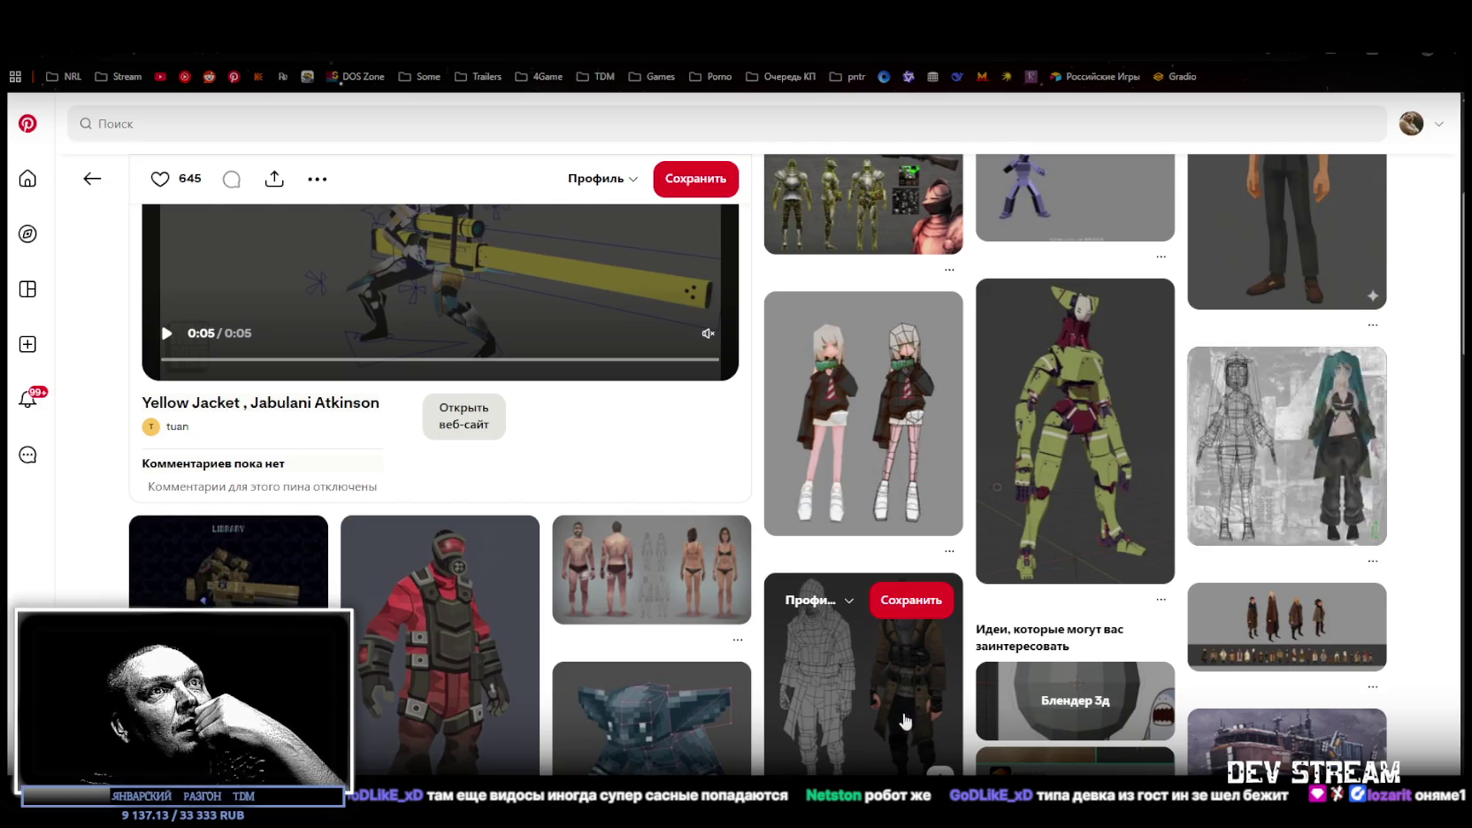
scroll(904, 724, "down", 2)
scroll(904, 723, "down", 5)
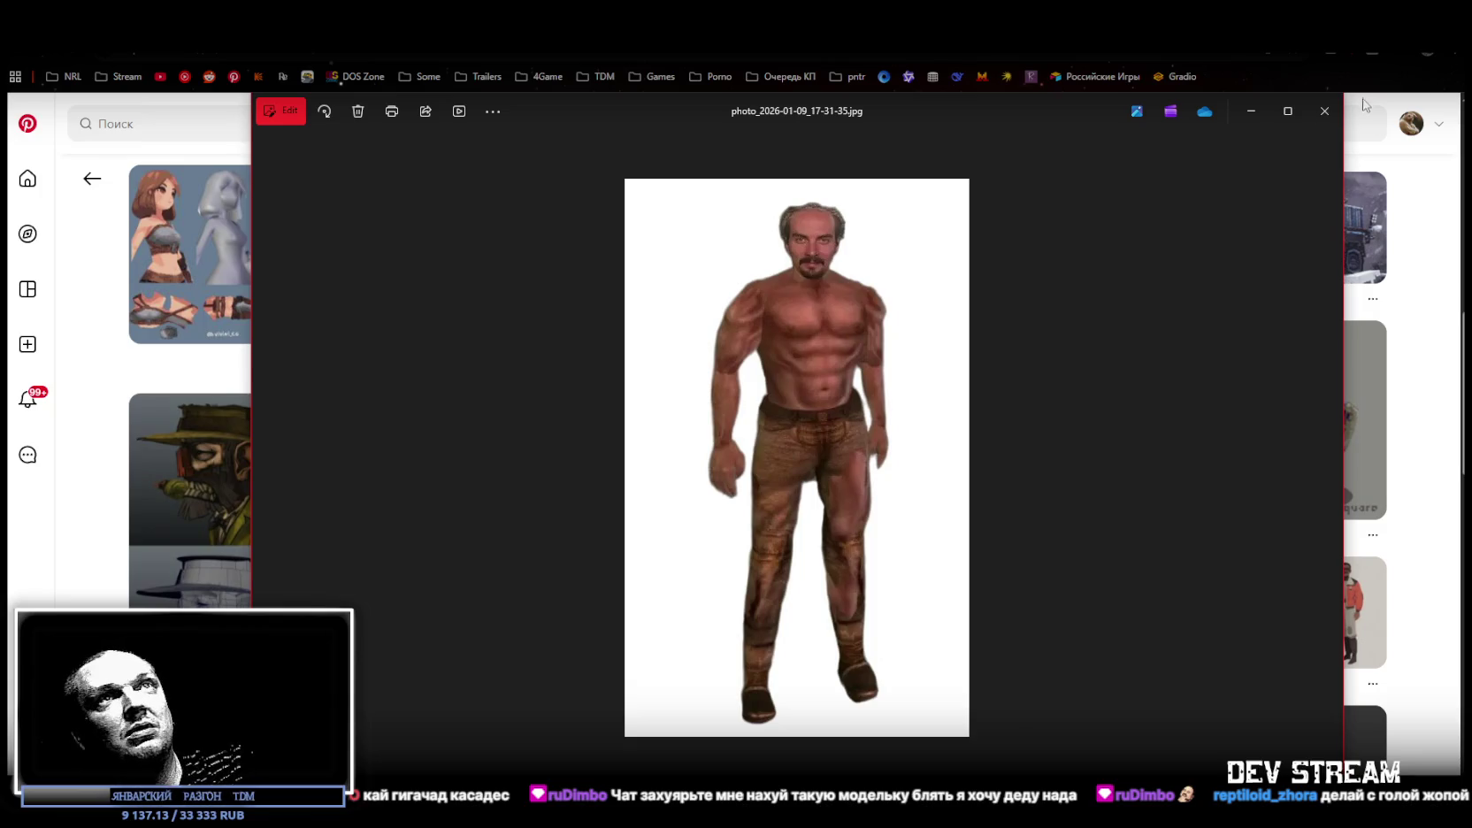
Move and narrow the photo viewer to reveal the Pinterest pins behind it, then close it
mouse_move(1033, 114)
left_mouse_down()
mouse_move(1126, 611)
mouse_move(1057, 68)
left_mouse_up()
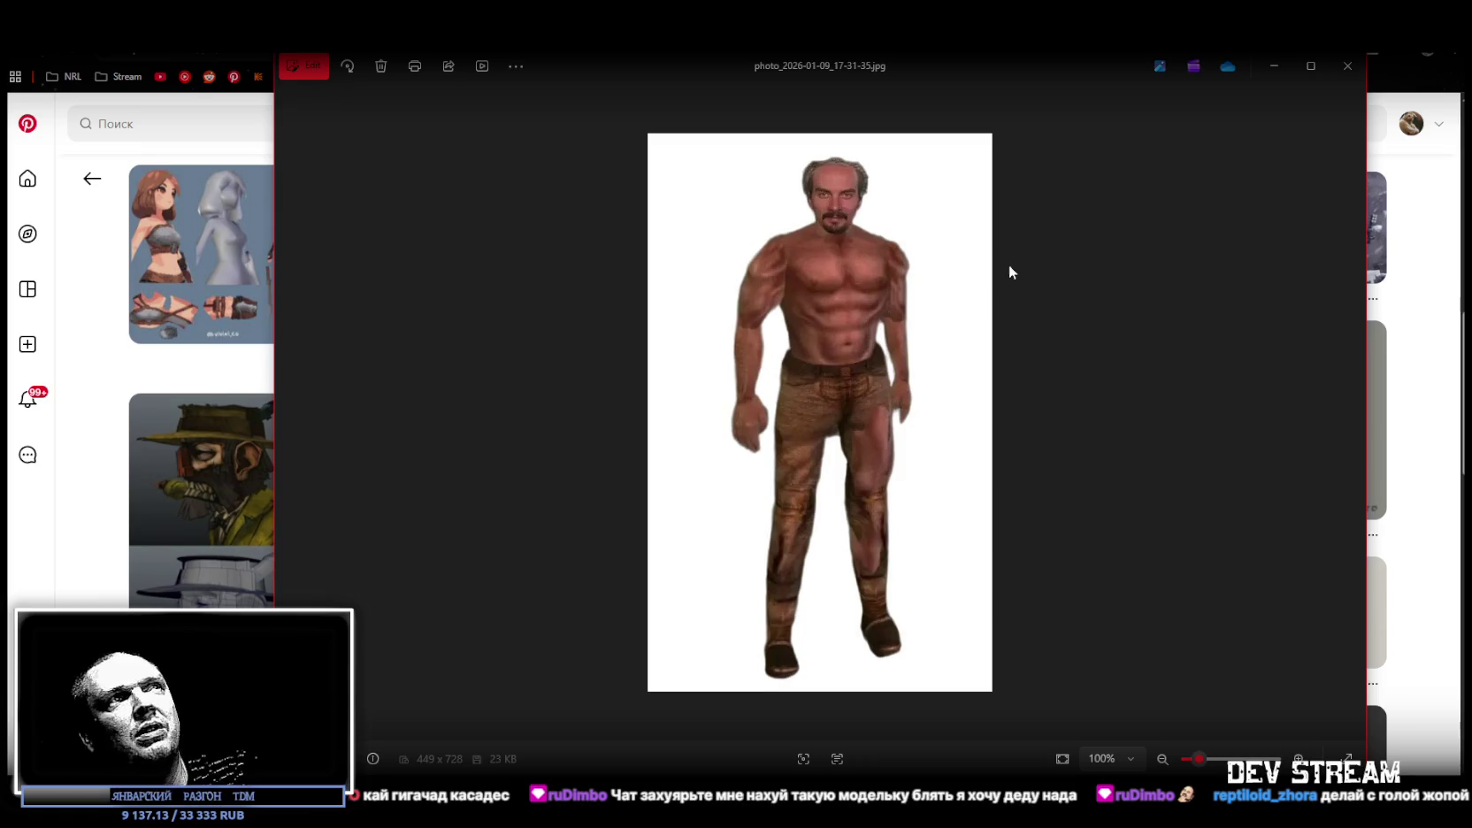
mouse_move(273, 240)
left_mouse_down()
mouse_move(520, 224)
mouse_move(567, 186)
left_mouse_up()
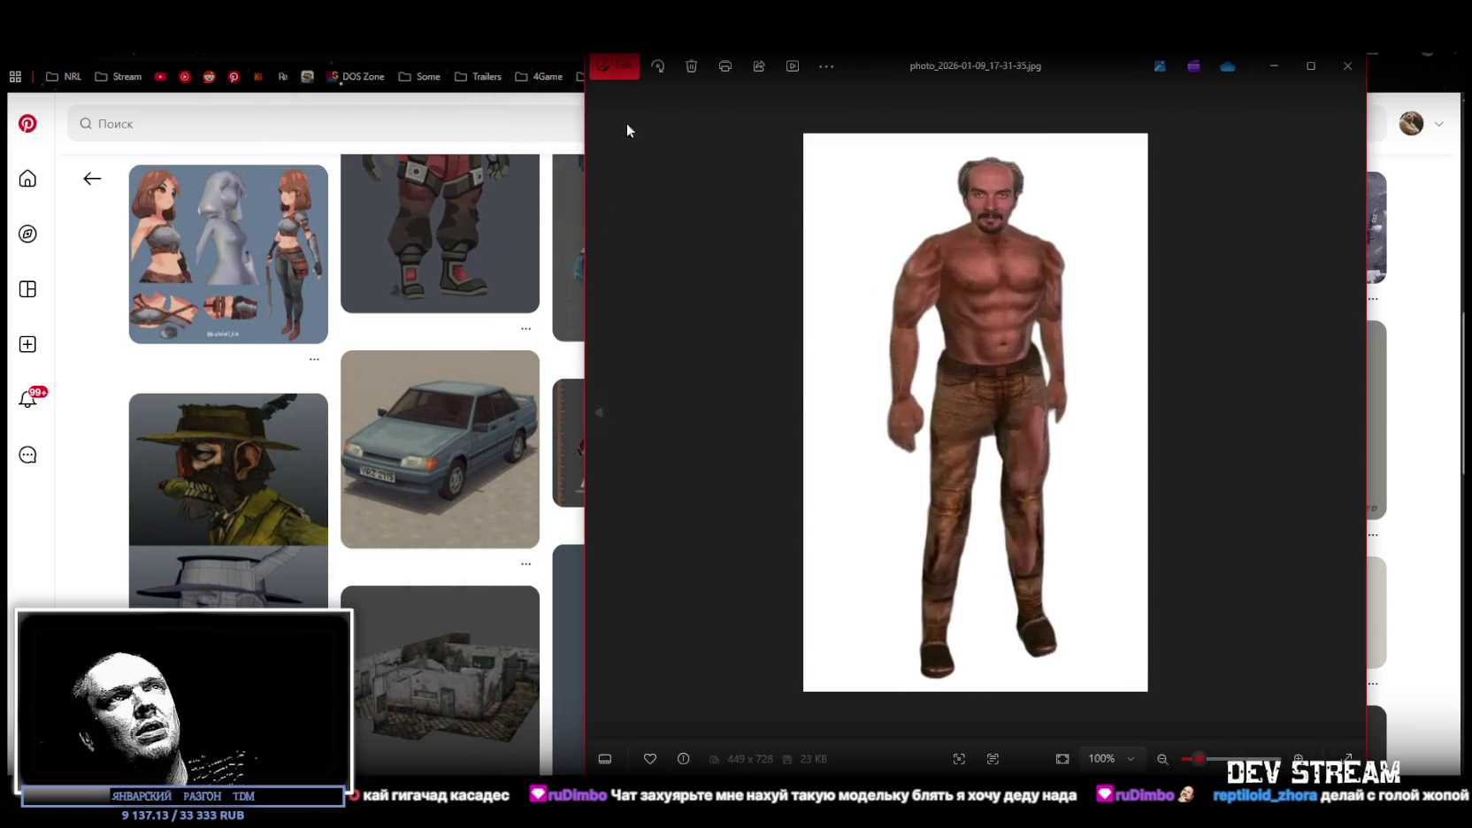
left_click_drag(863, 64, 782, 73)
key("Escape")
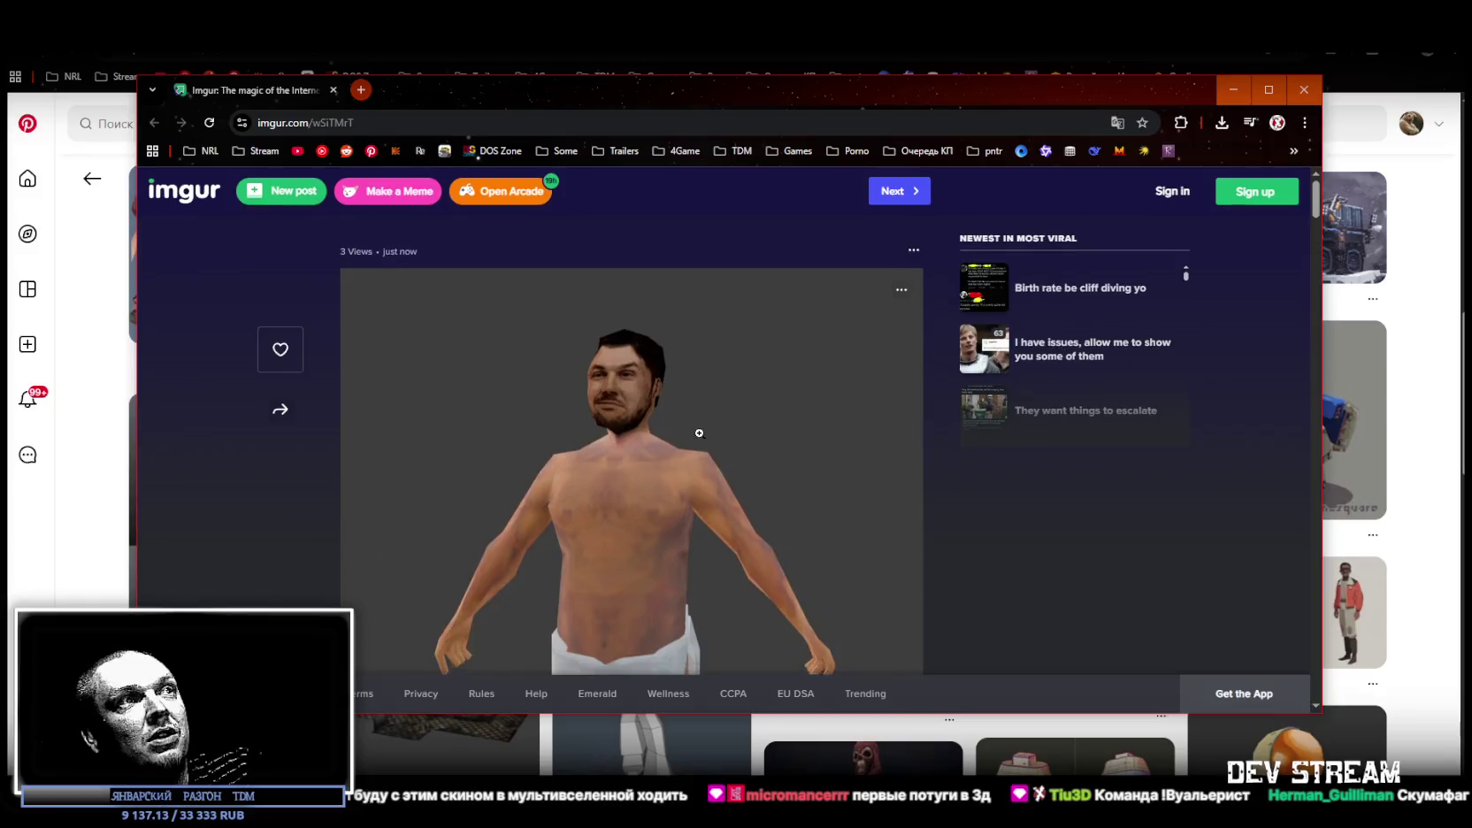
Look over the Imgur low-poly shirtless model post, then close that browser window
scroll(781, 463, "down", 1)
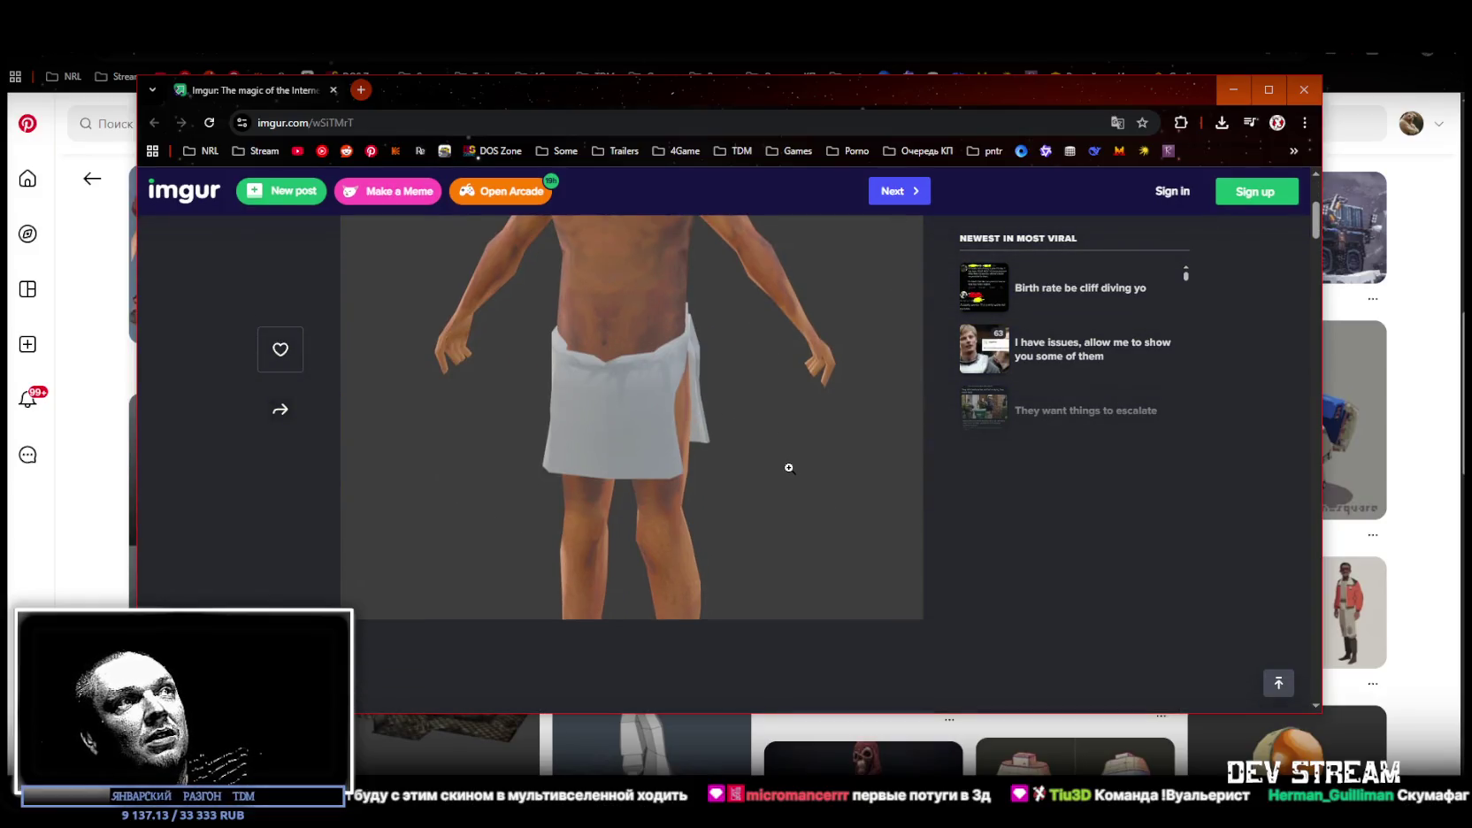
scroll(783, 478, "up", 3)
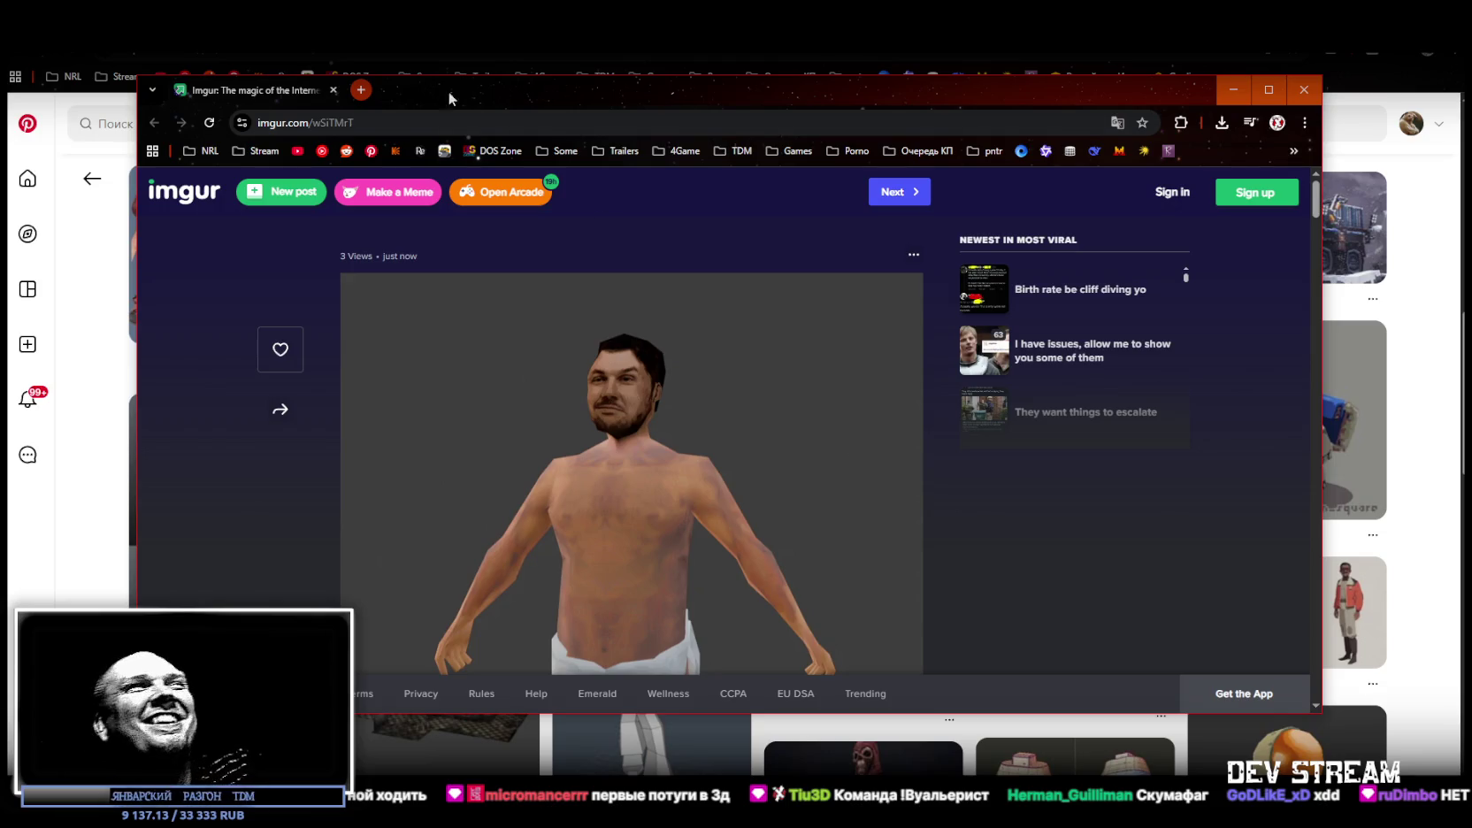
left_click_drag(353, 92, 469, 97)
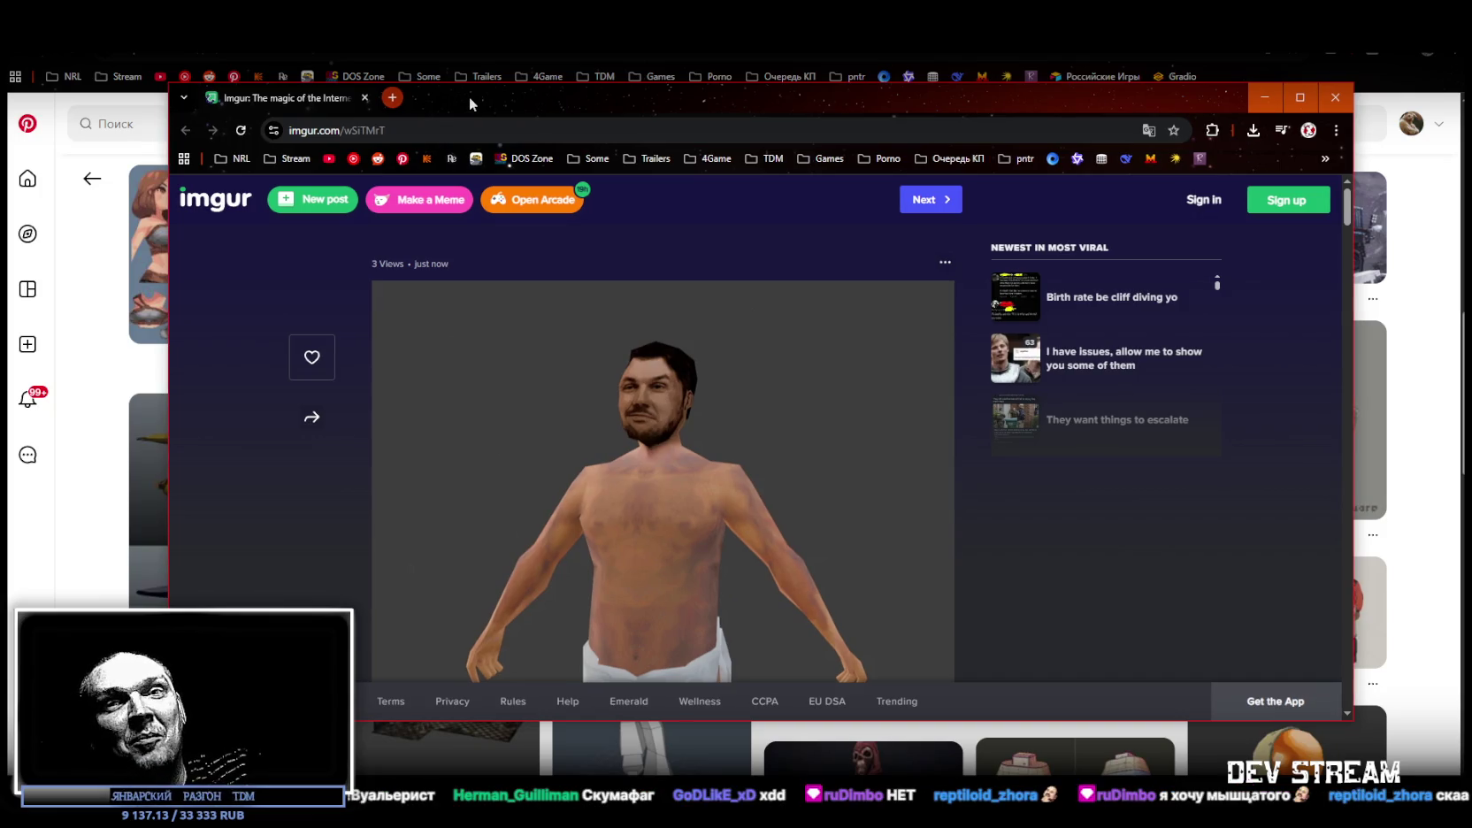
left_click(367, 98)
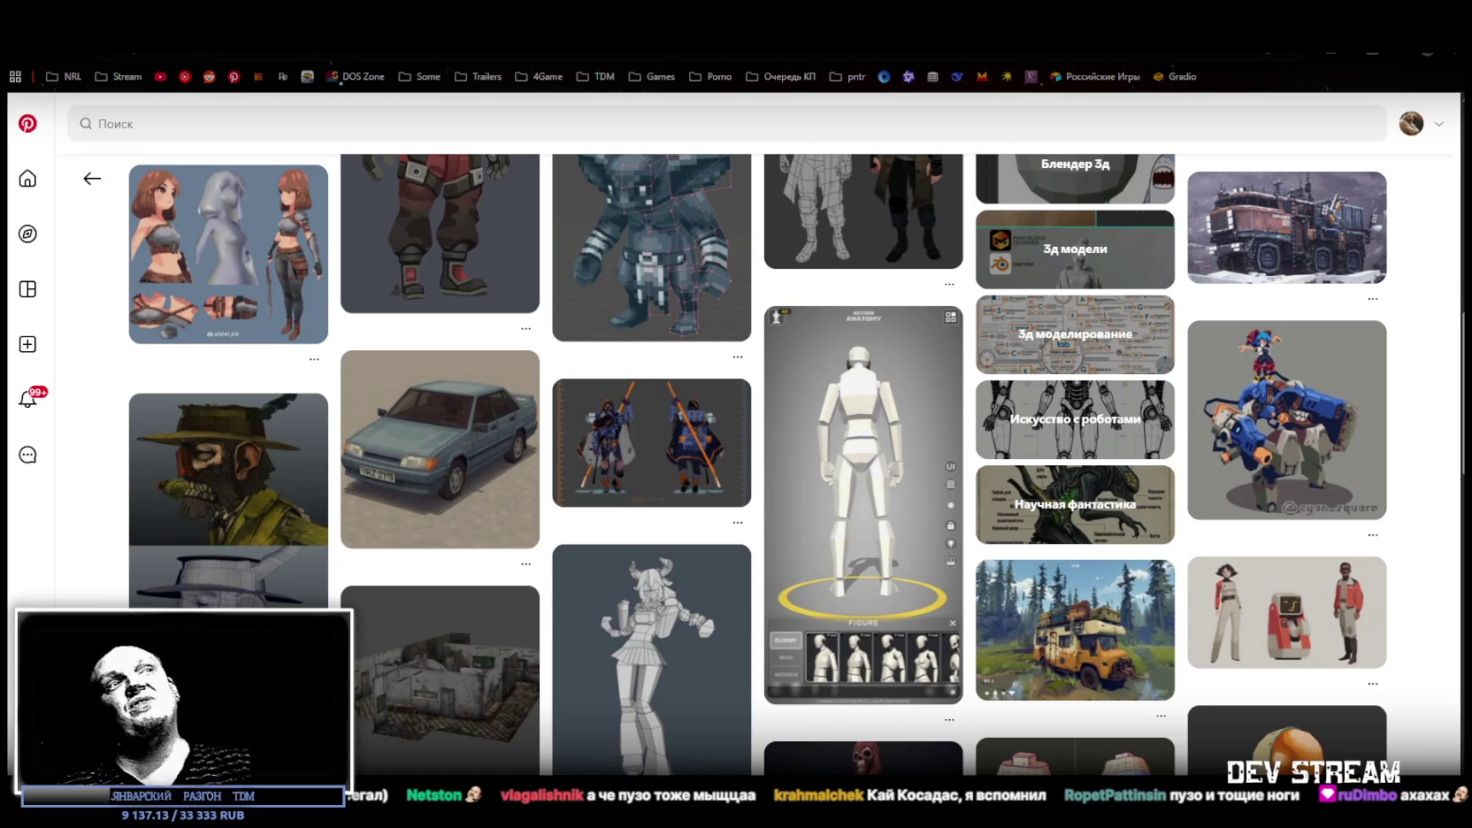
Scroll further down the Pinterest grid of low-poly model pins
scroll(1192, 602, "down", 4)
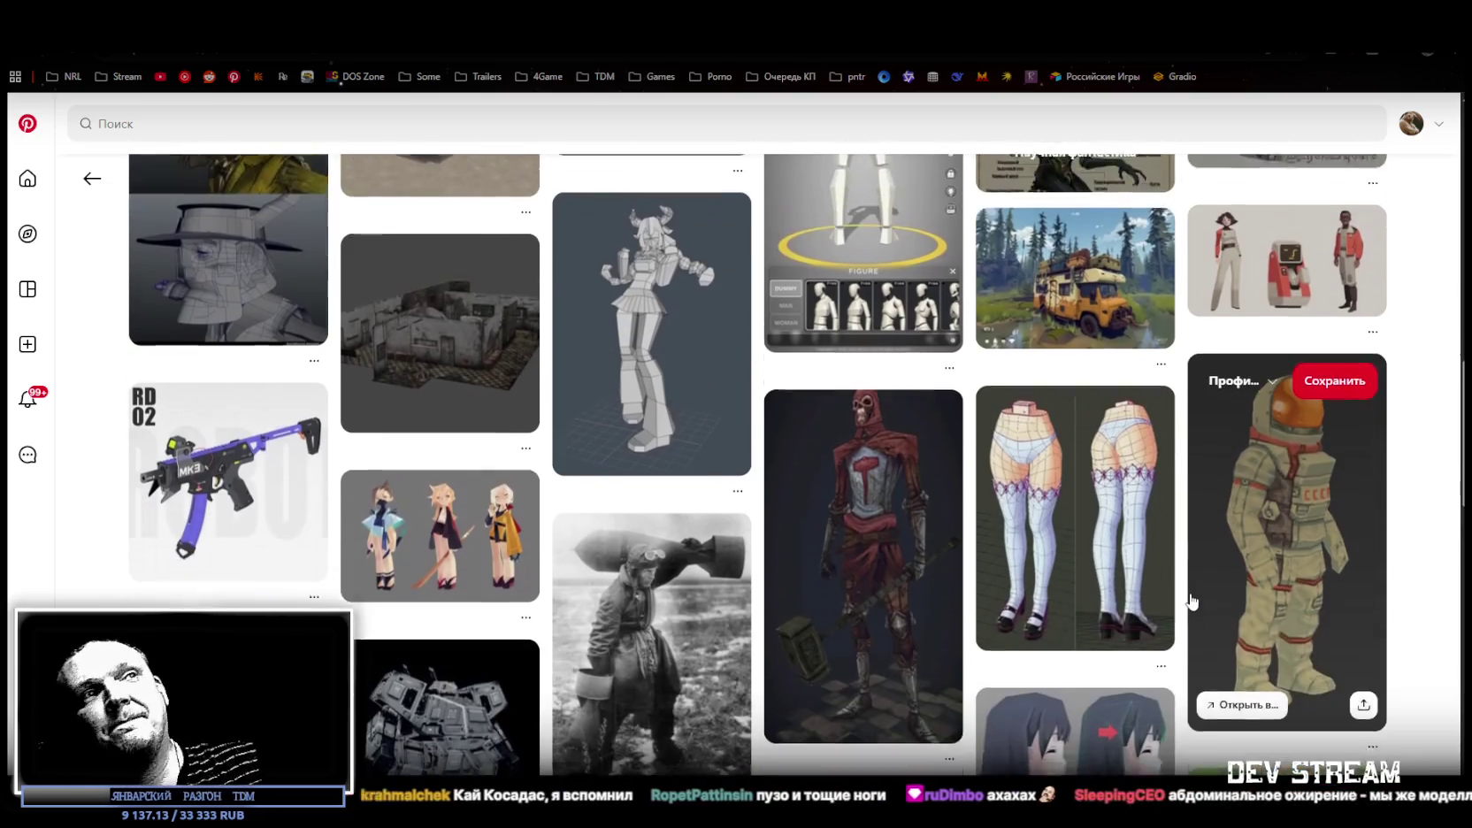
scroll(1176, 540, "down", 1)
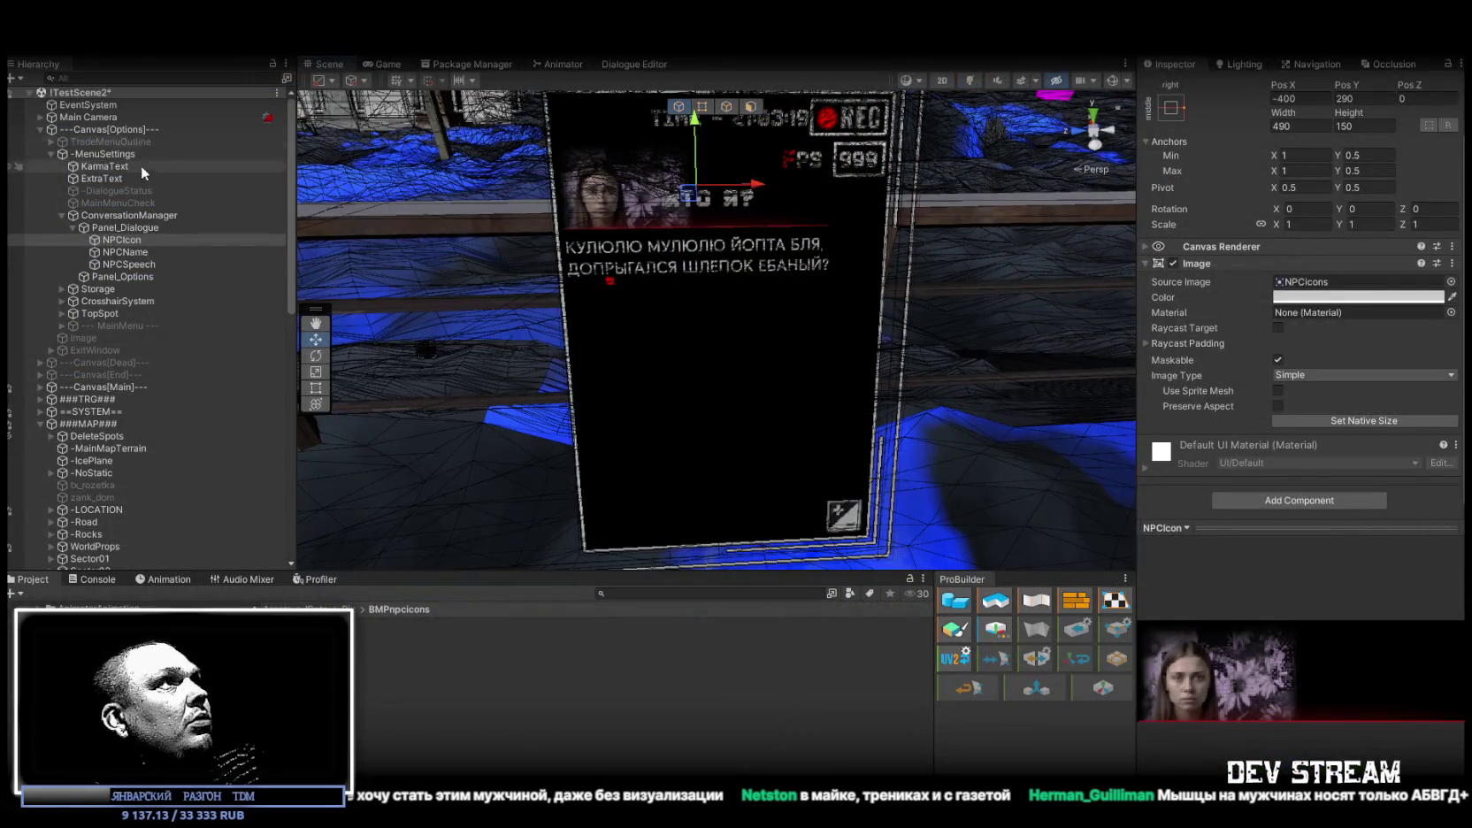
Collapse the ---Canvas[Options]--- children and maximize the Game view of the running game
left_click(40, 129)
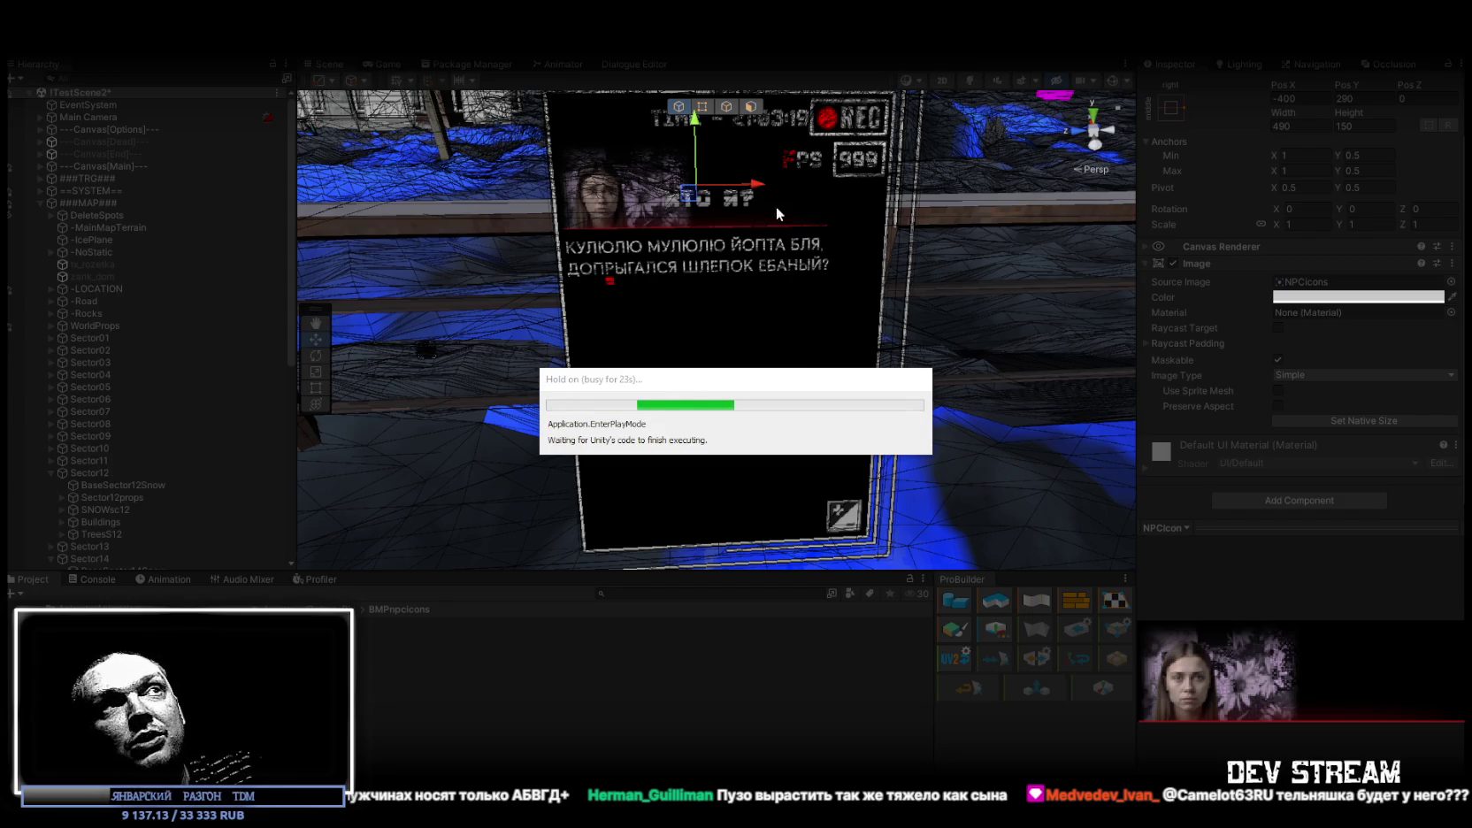
left_click(382, 63)
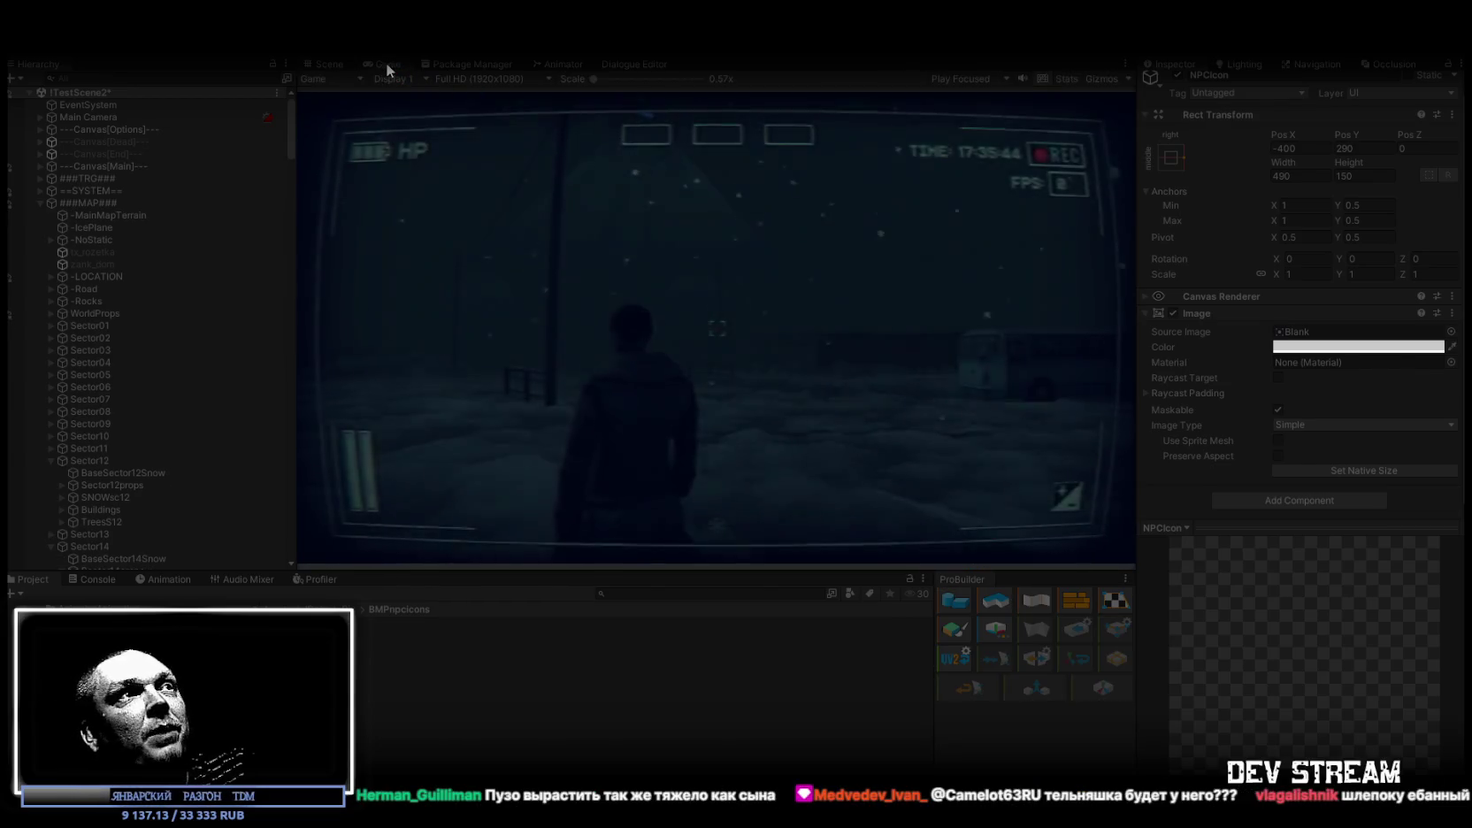
double_click(386, 64)
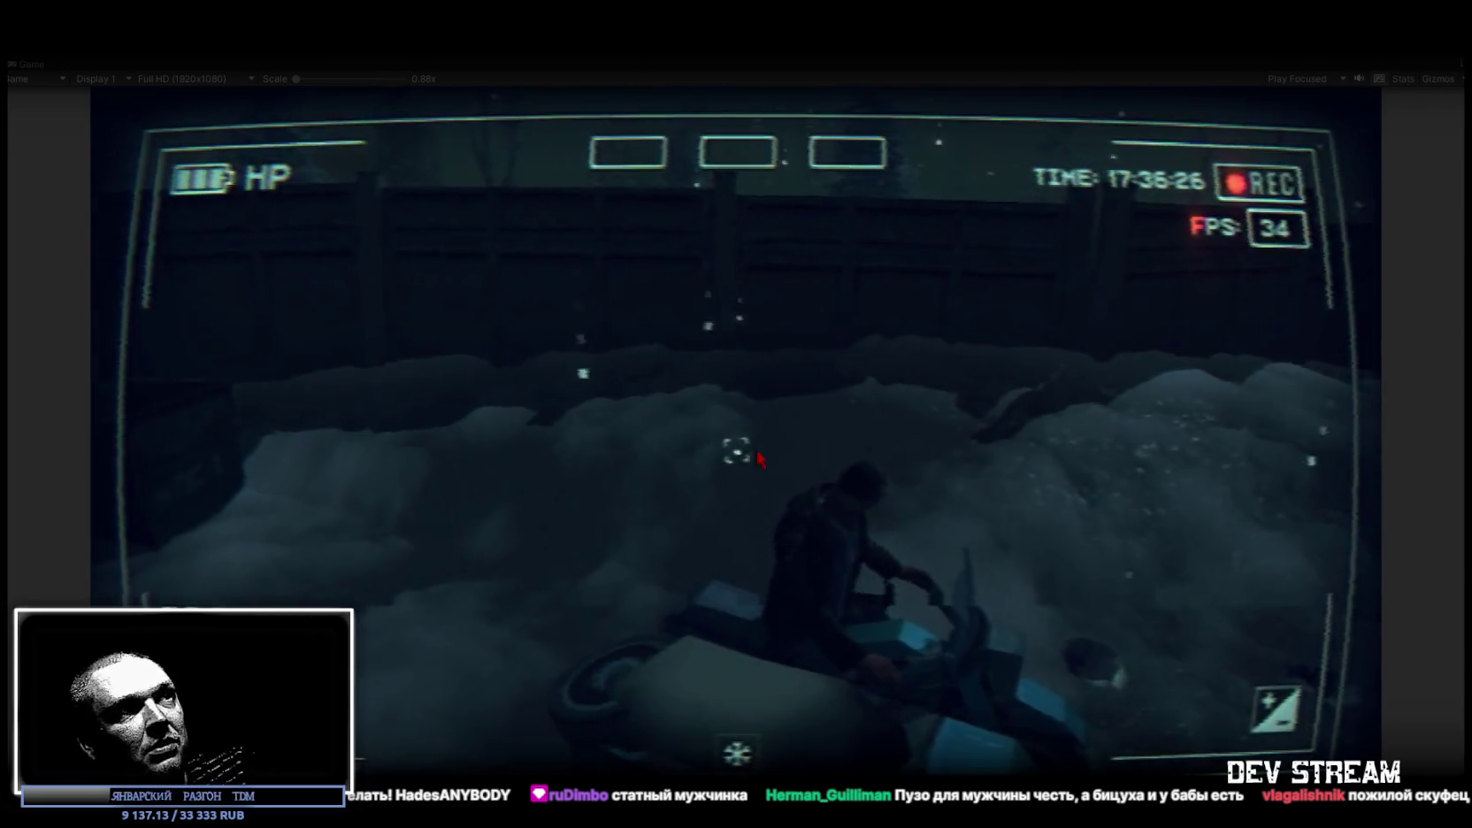
From the in-game bag, equip the ushanka hat, top-right item and box, and use the keys
key("Escape")
left_click(840, 273)
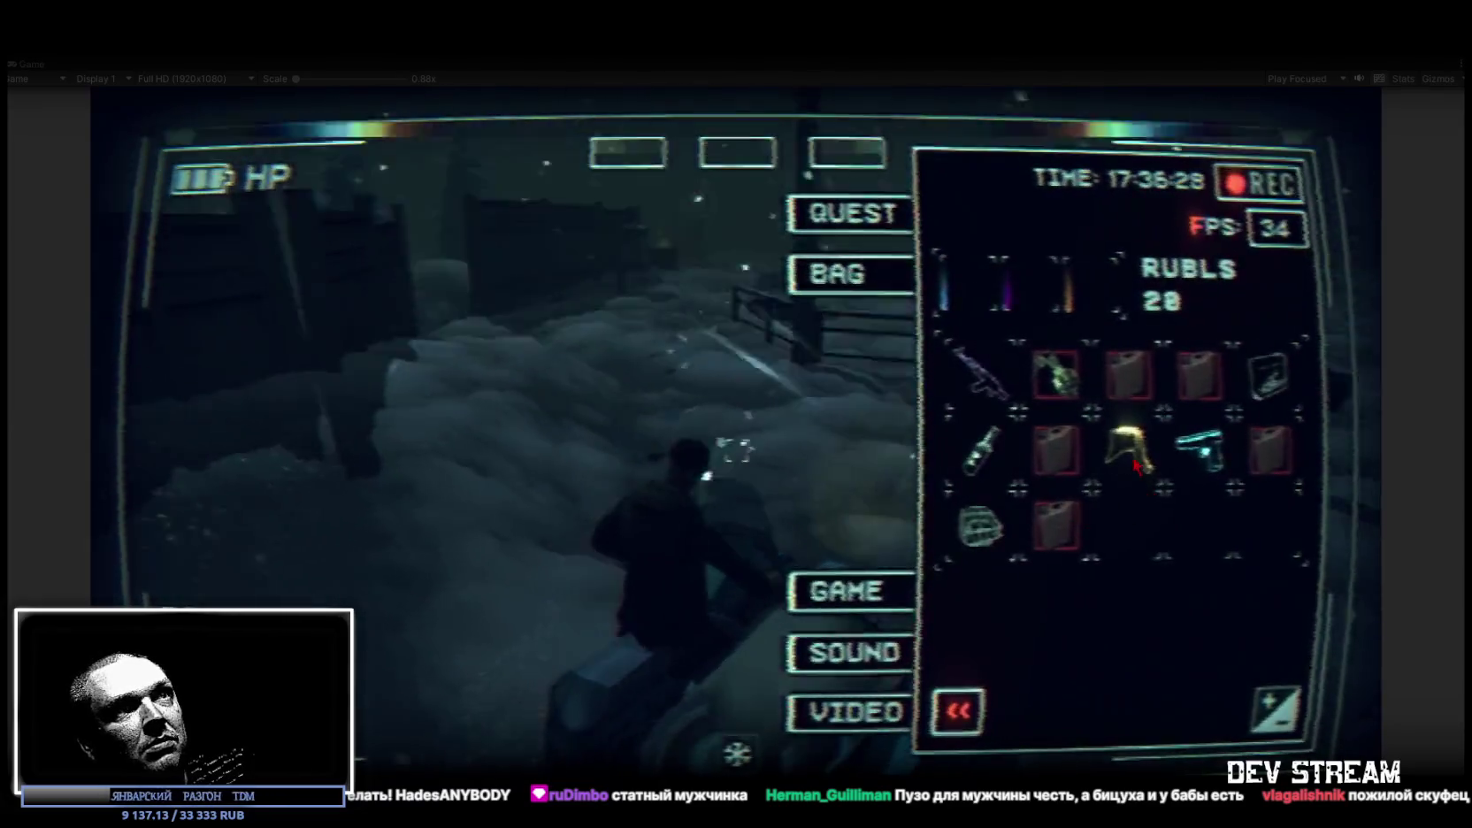
left_click(1128, 447)
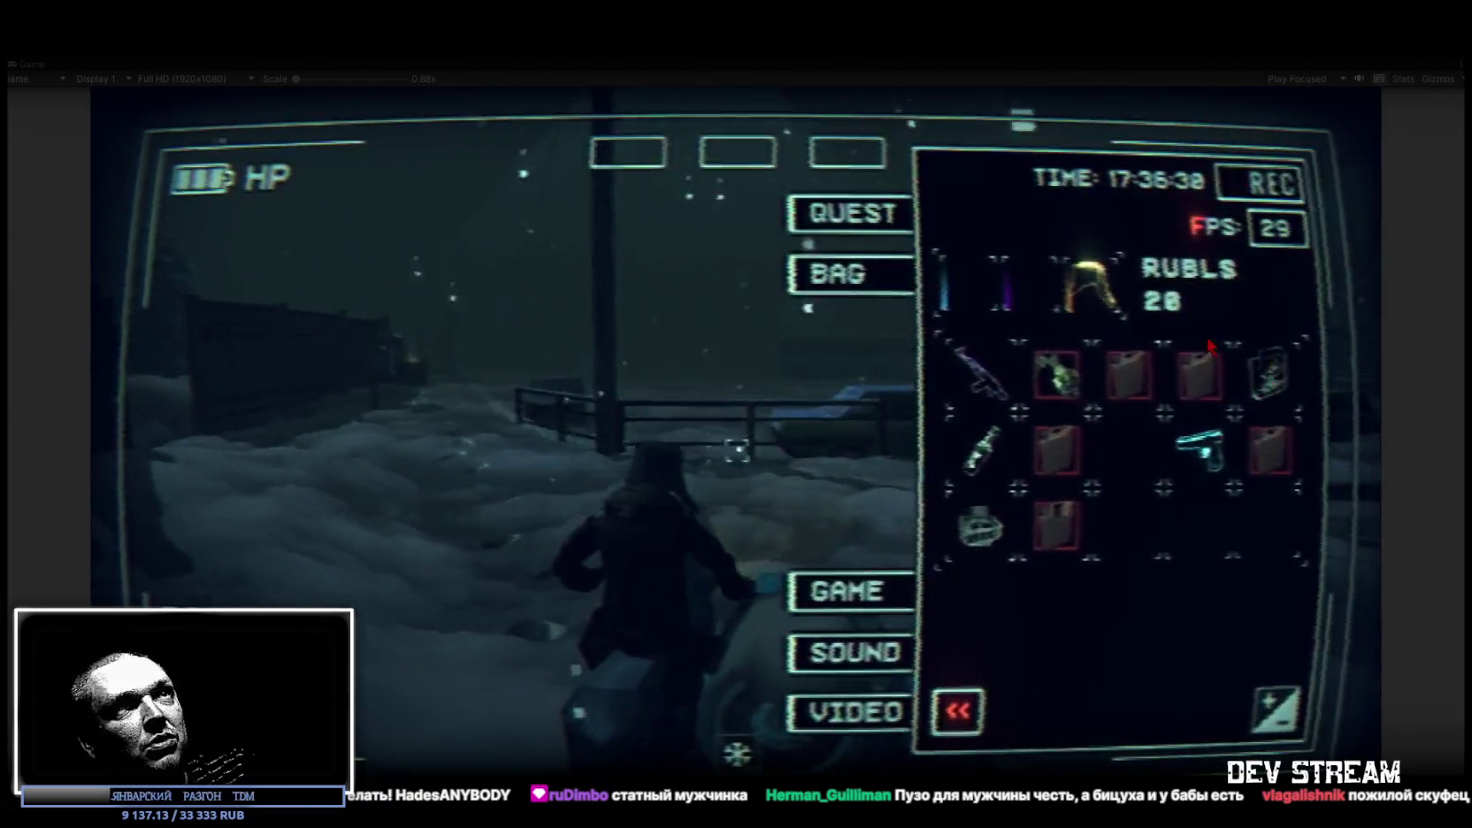
left_click(1263, 379)
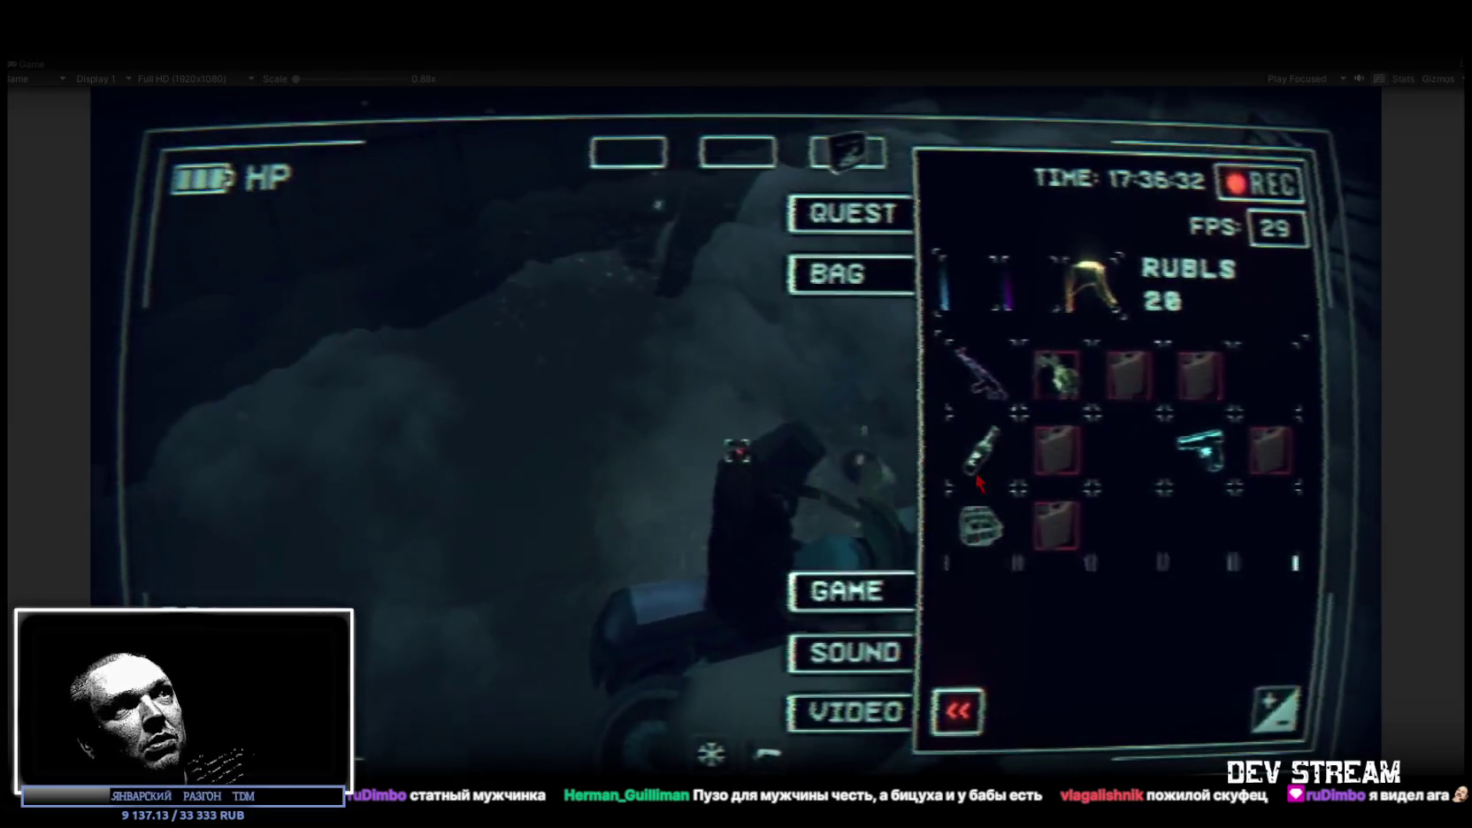
left_click(979, 527)
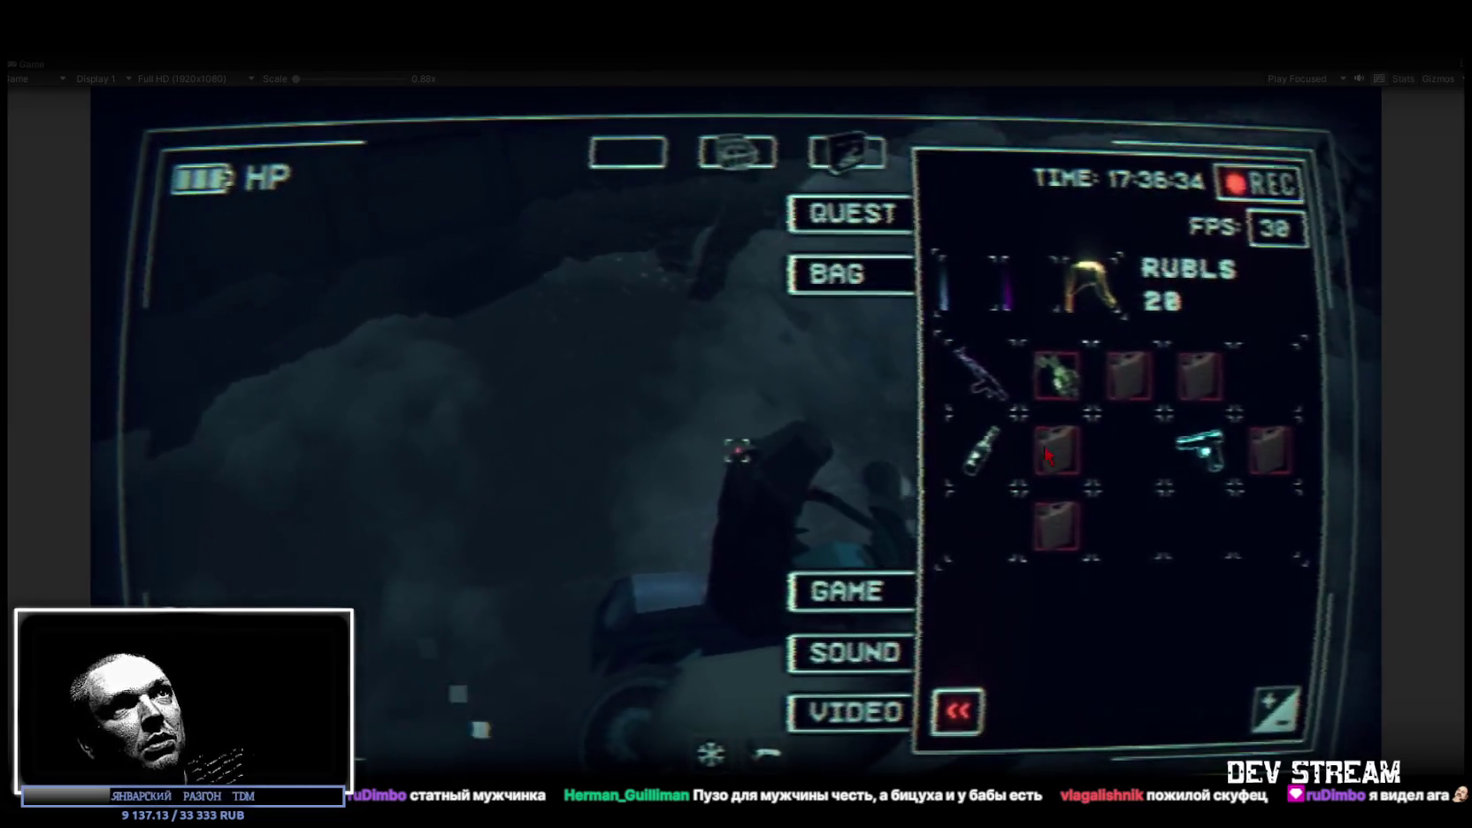
left_click(1057, 376)
left_click(1052, 707)
key("Tab")
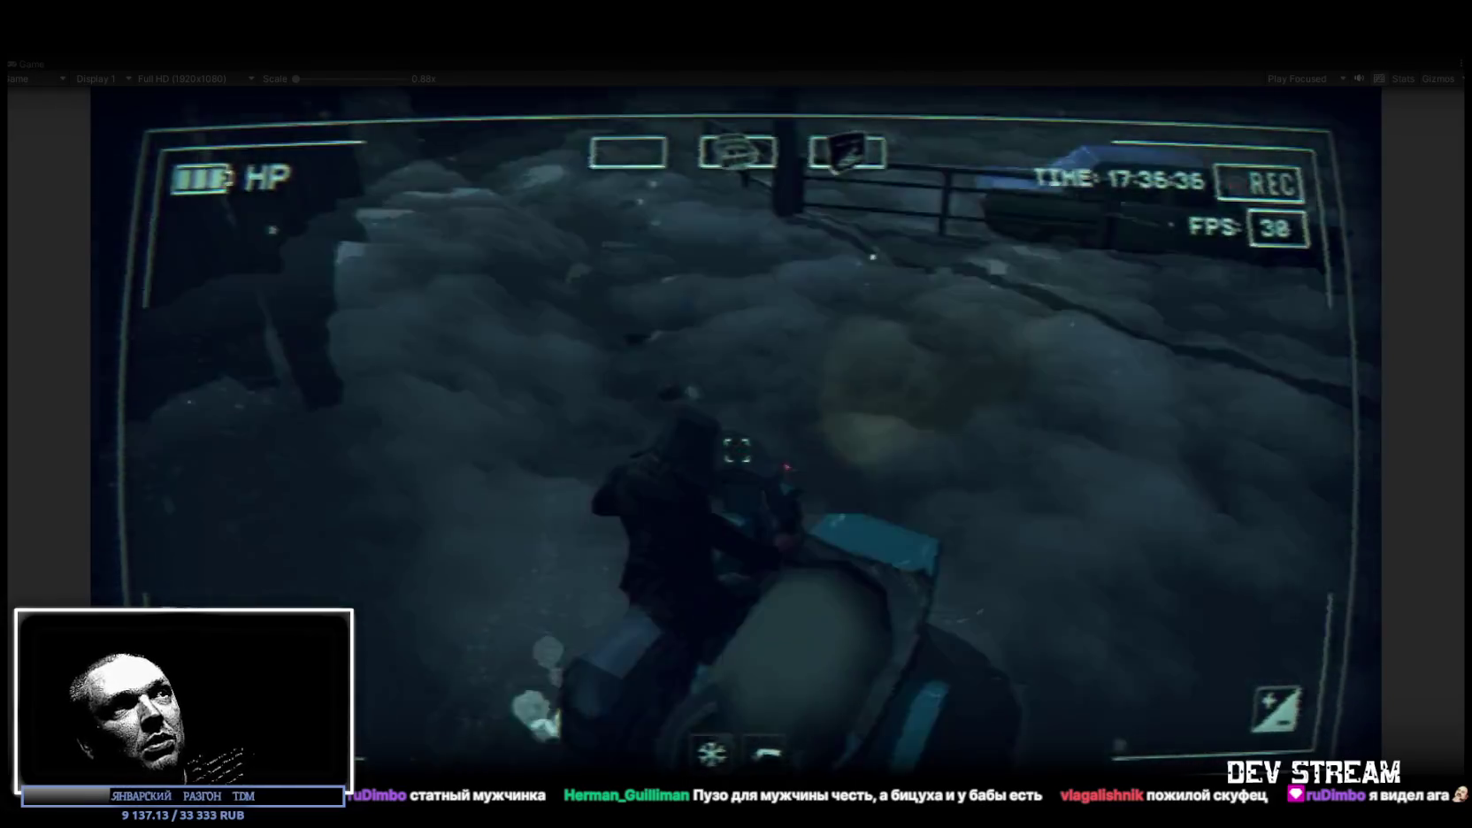
Ride the motorbike toward the bus and left down the street, then open the bag
key("w")
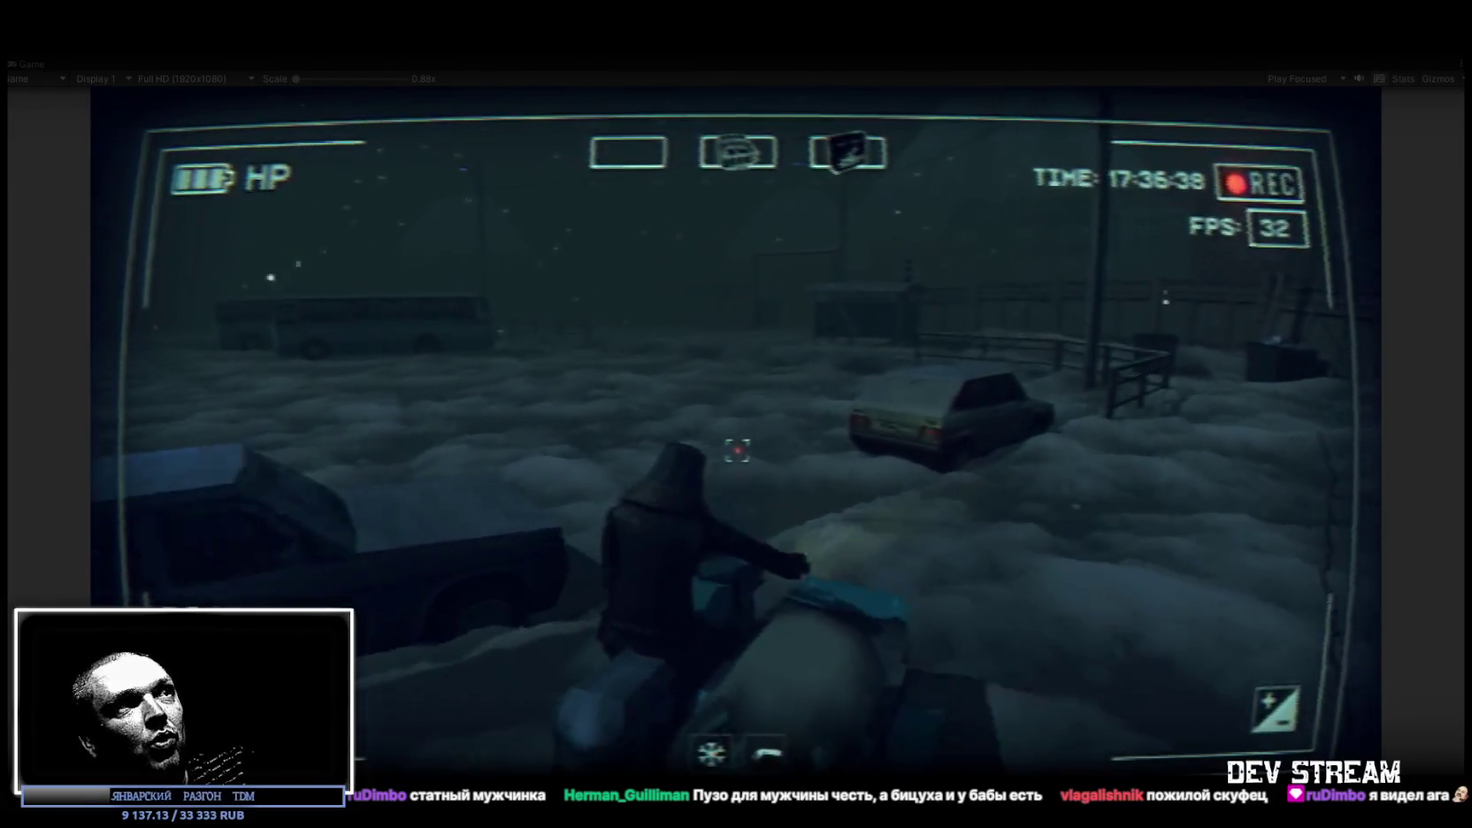
key("a")
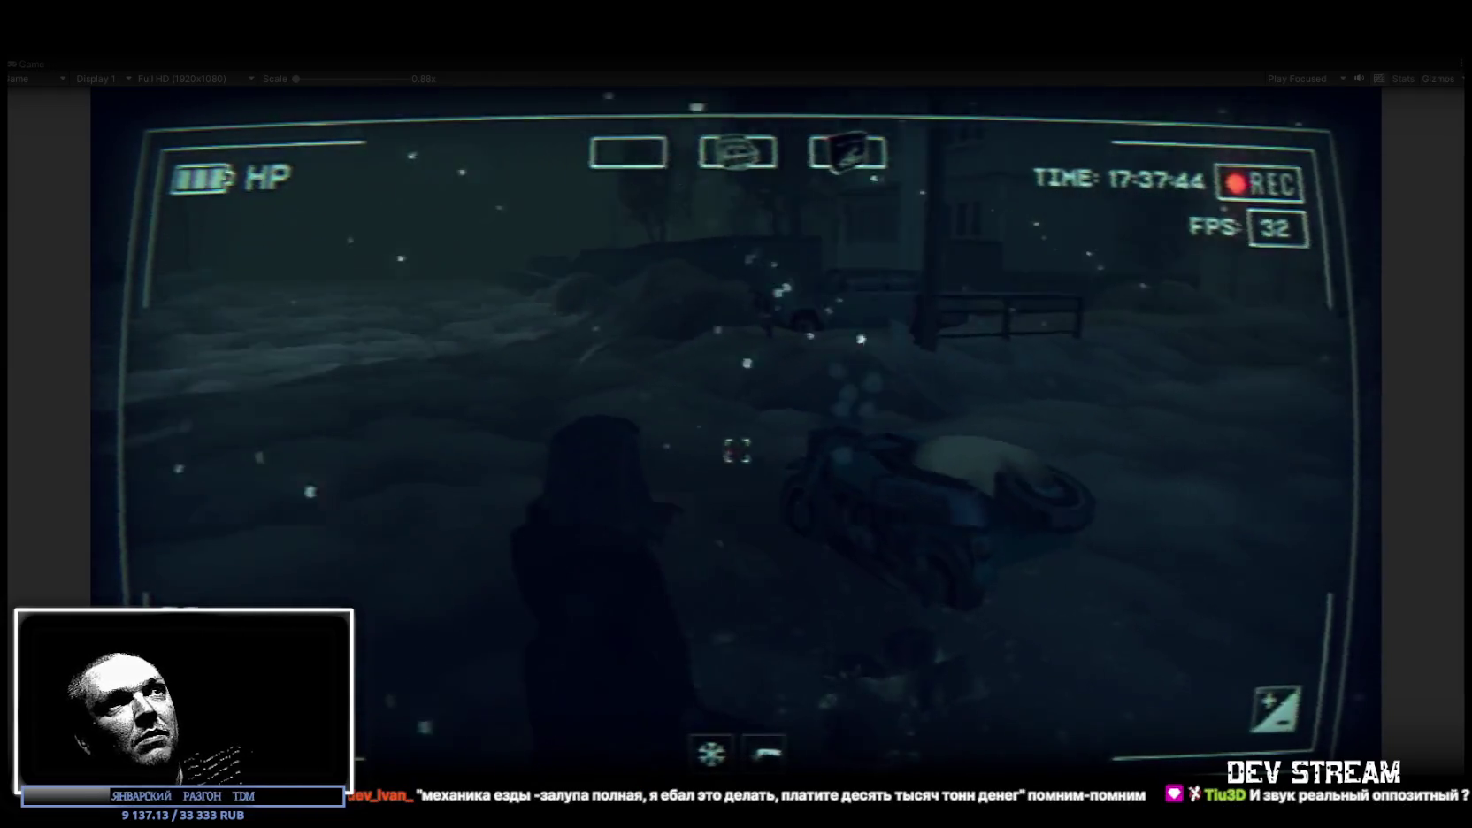
key("Tab")
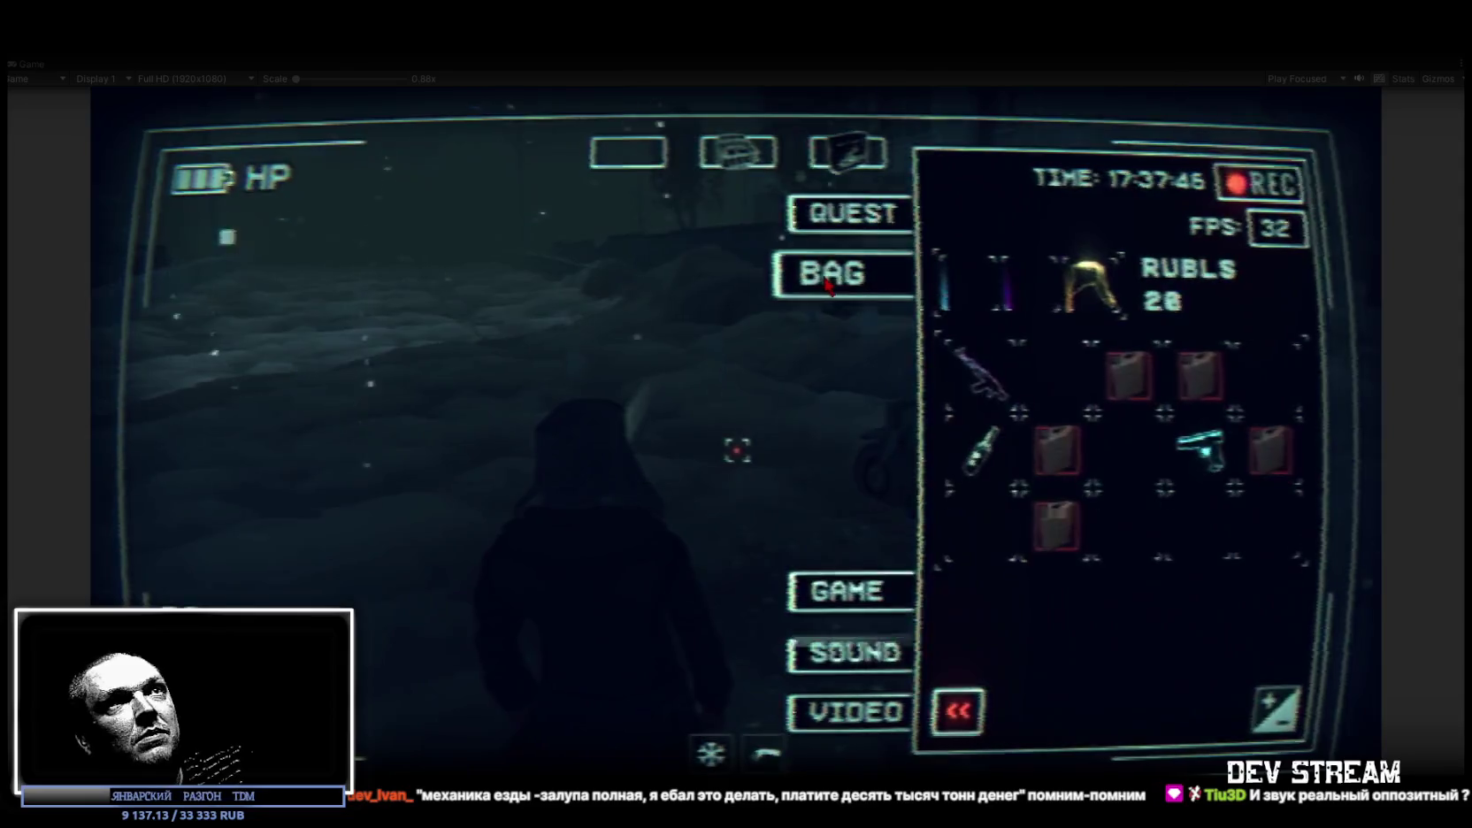
Equip the rifle, approach the motorcycle and shoot it until it explodes
left_click_drag(978, 371, 1027, 300)
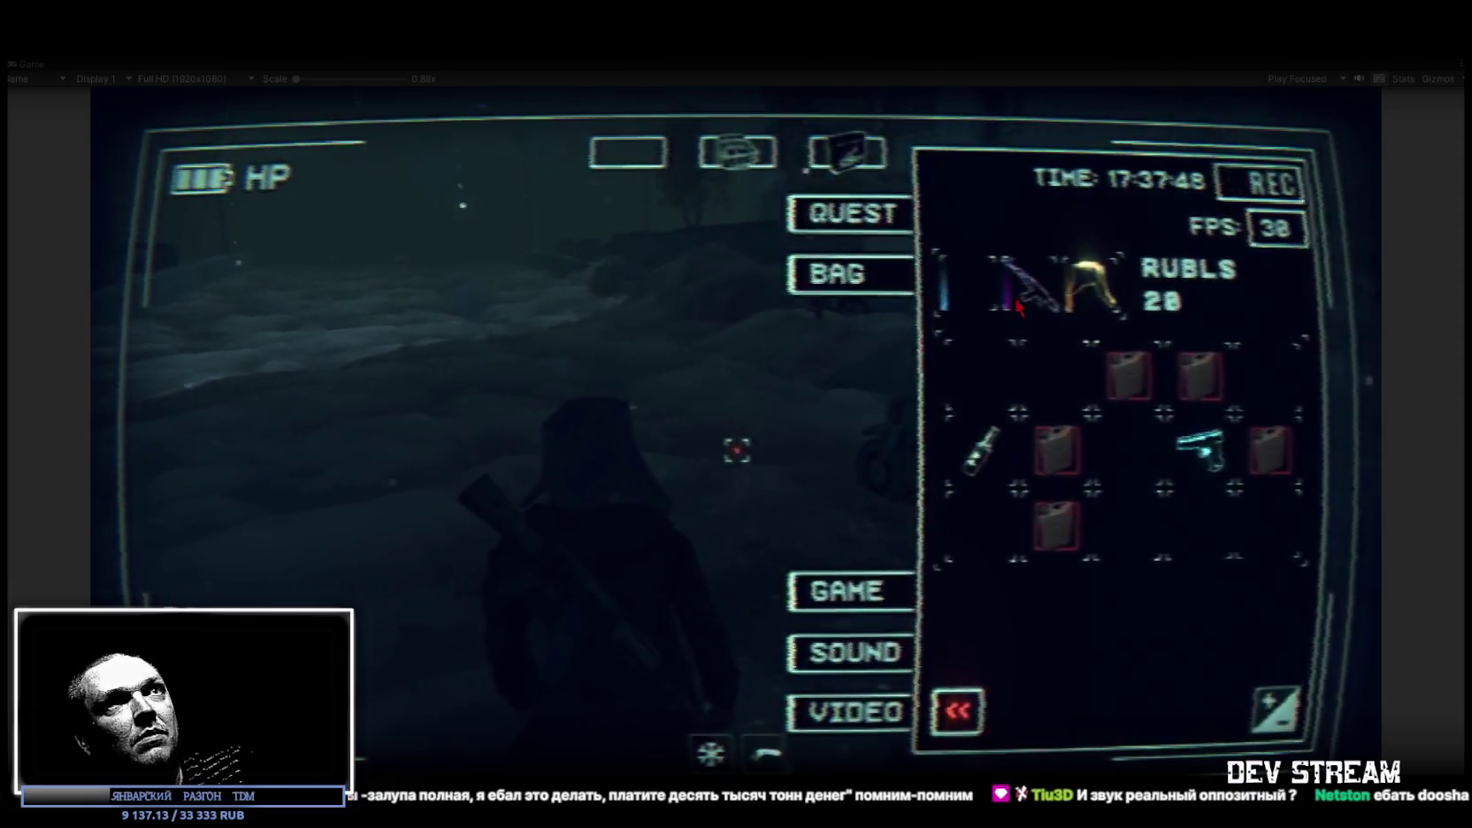
key("Tab")
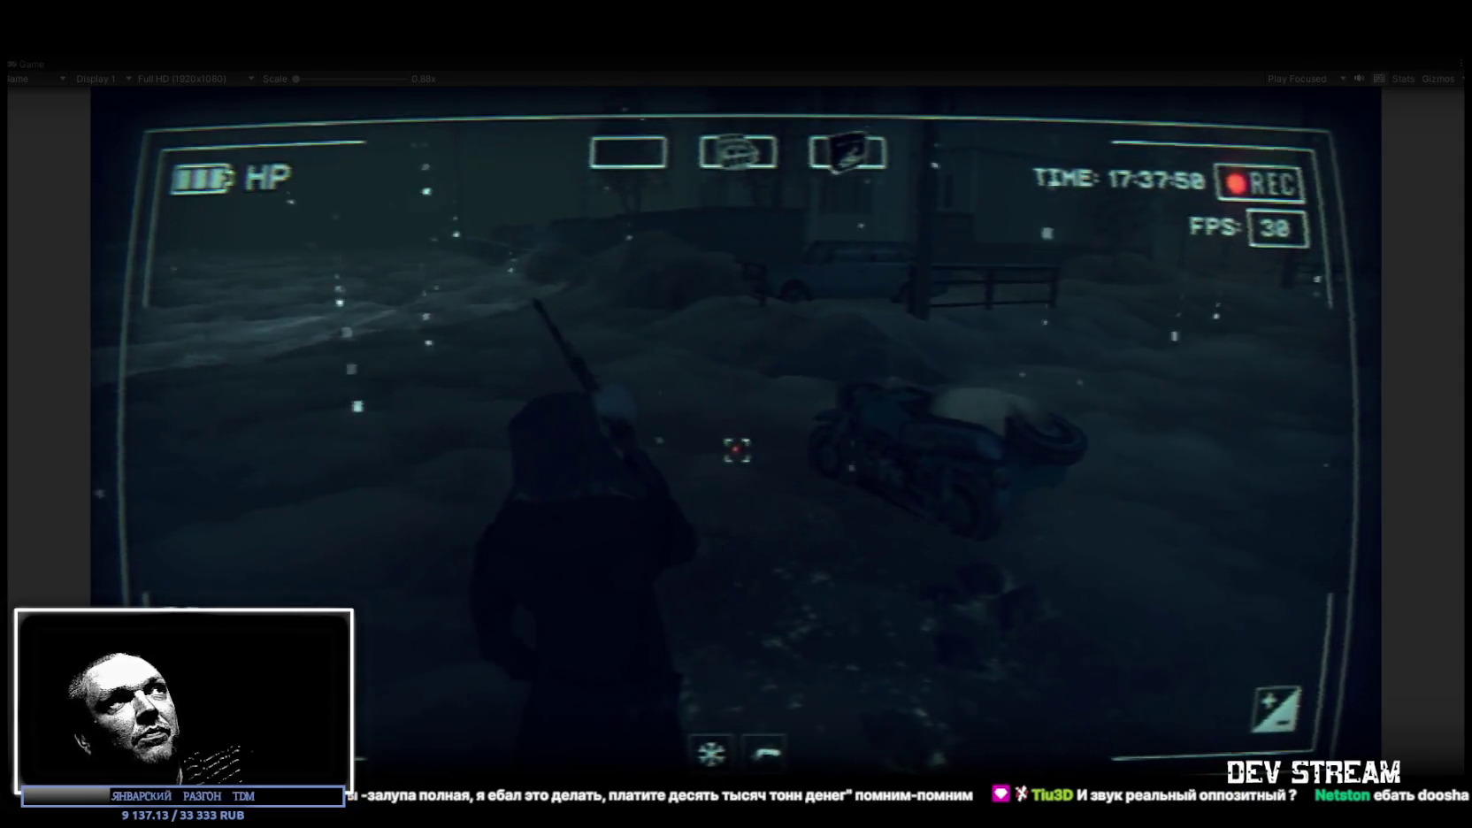
mouse_move(736, 450)
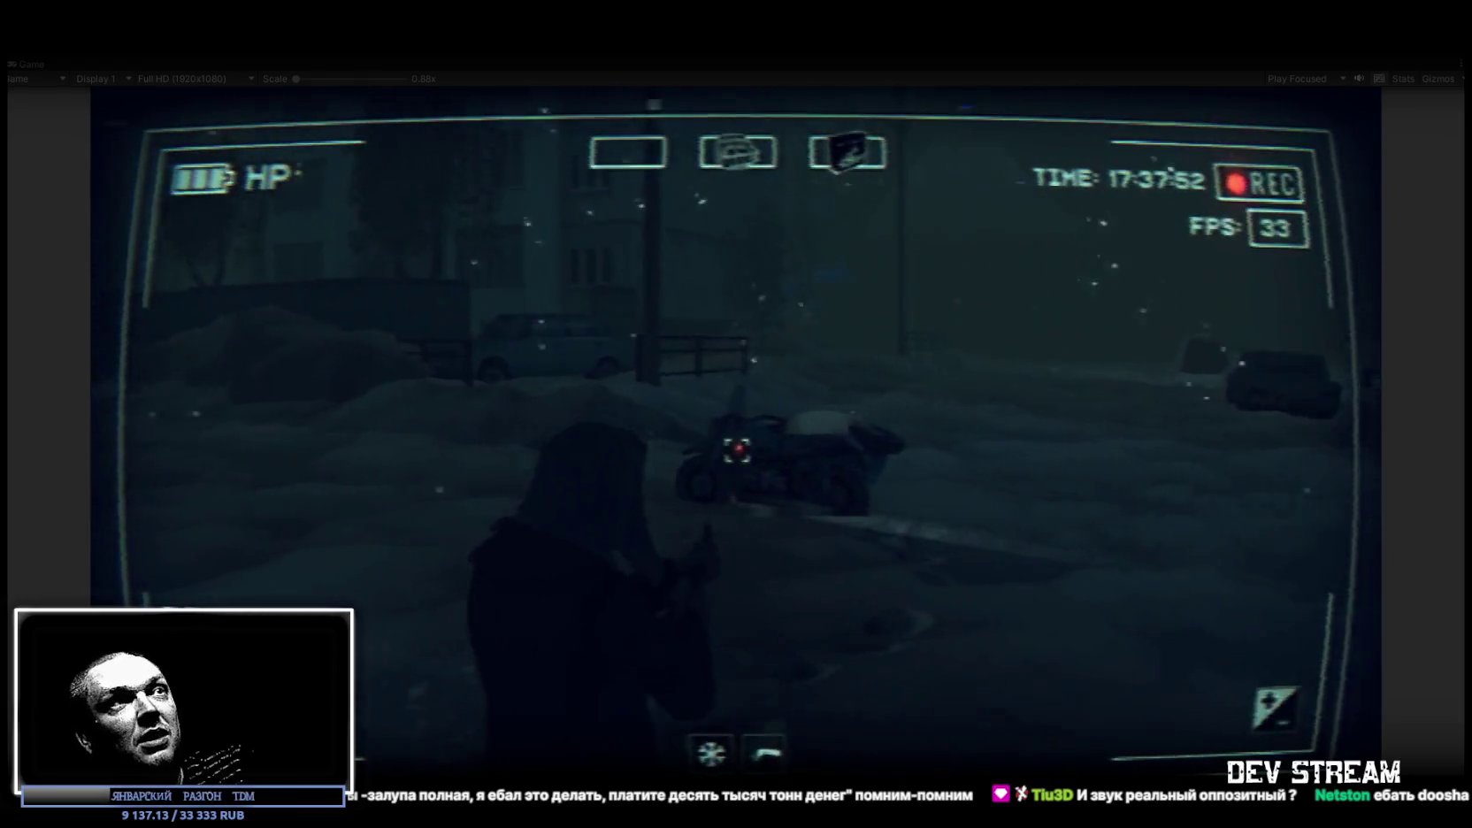
key("w")
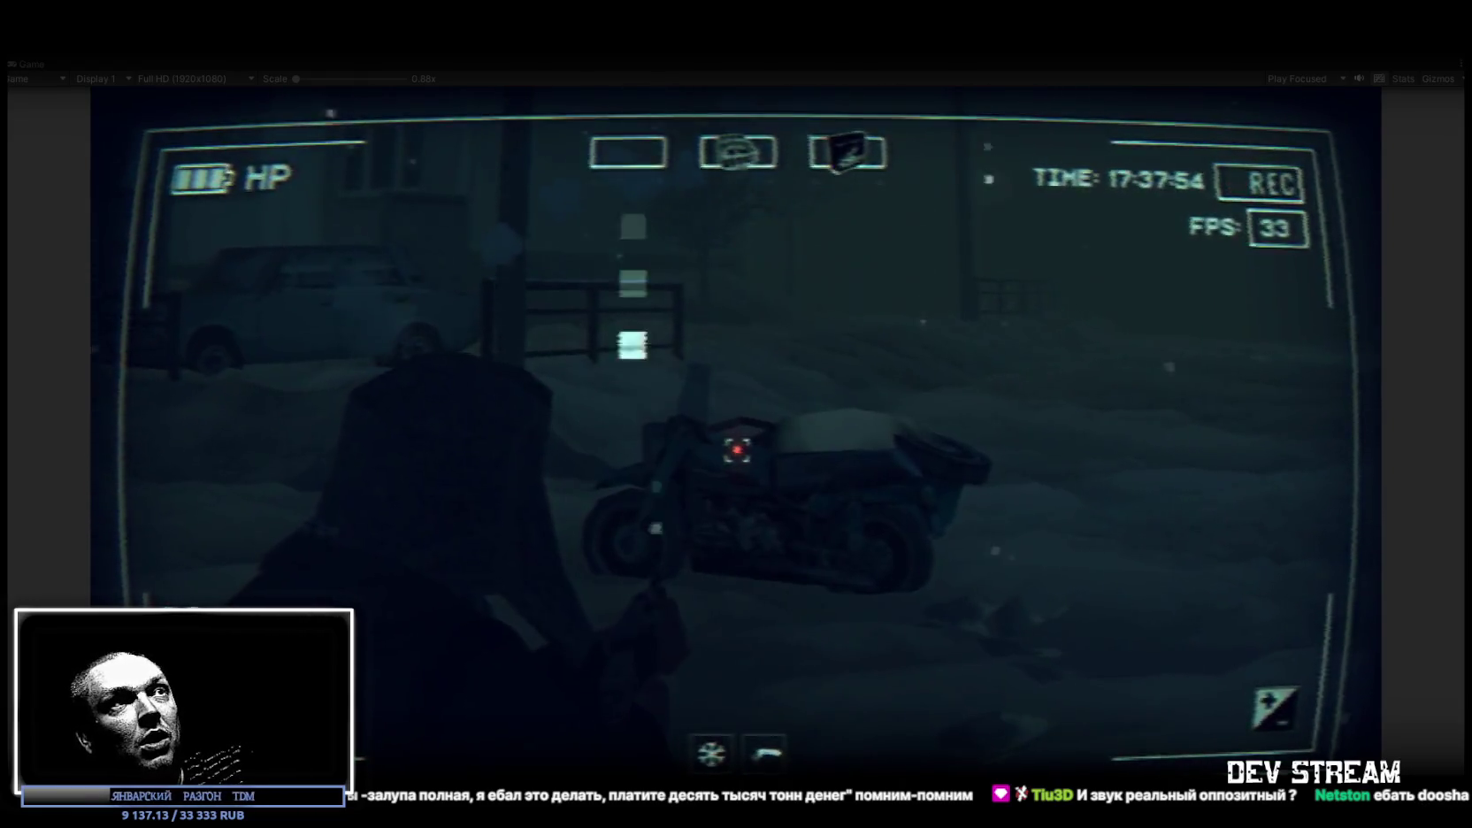
left_click(736, 450)
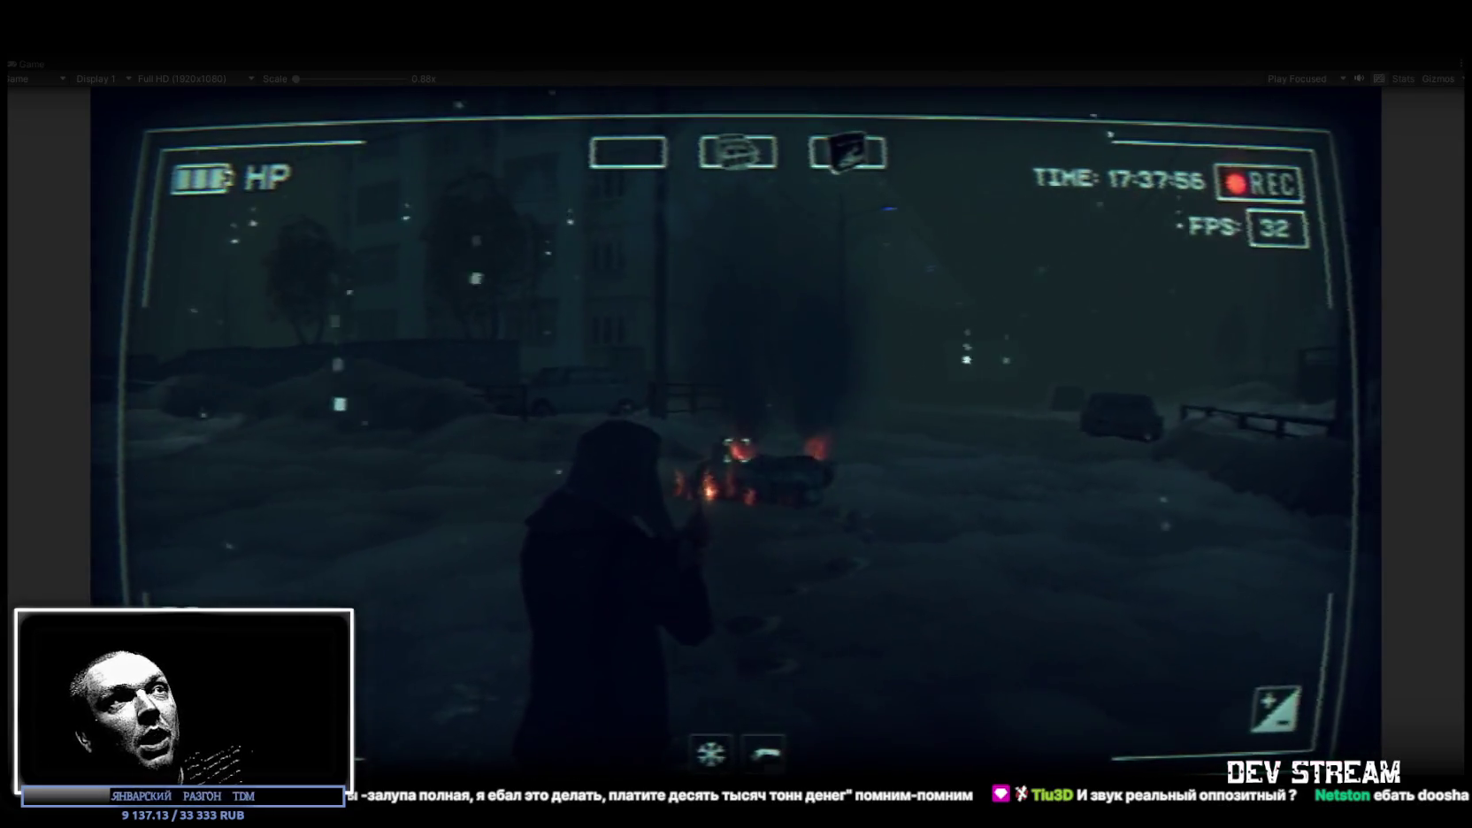
Aim at and walk around the burning motorcycle, then bring up the in-game menu
right_click(737, 449)
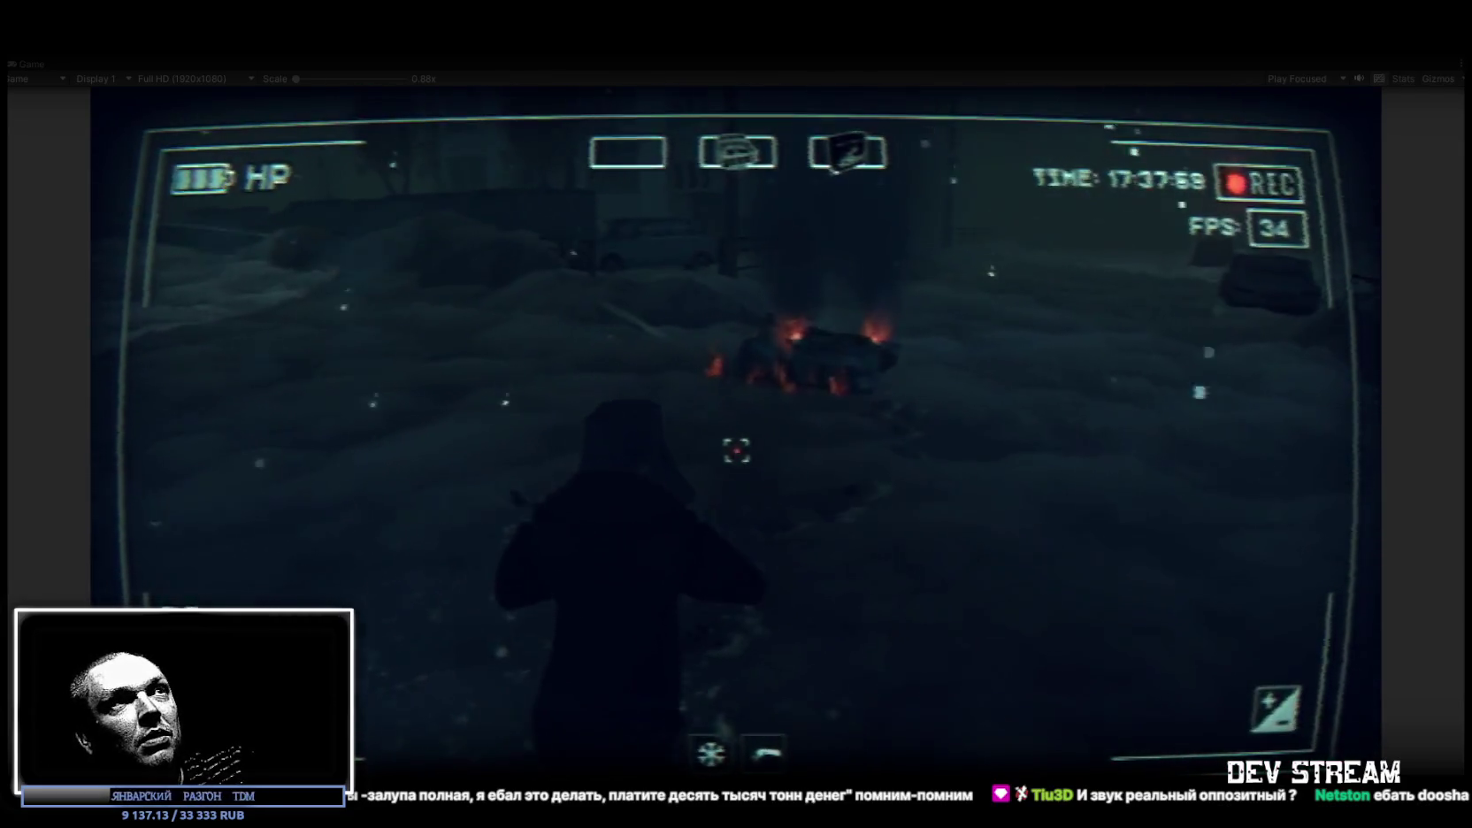
key("w")
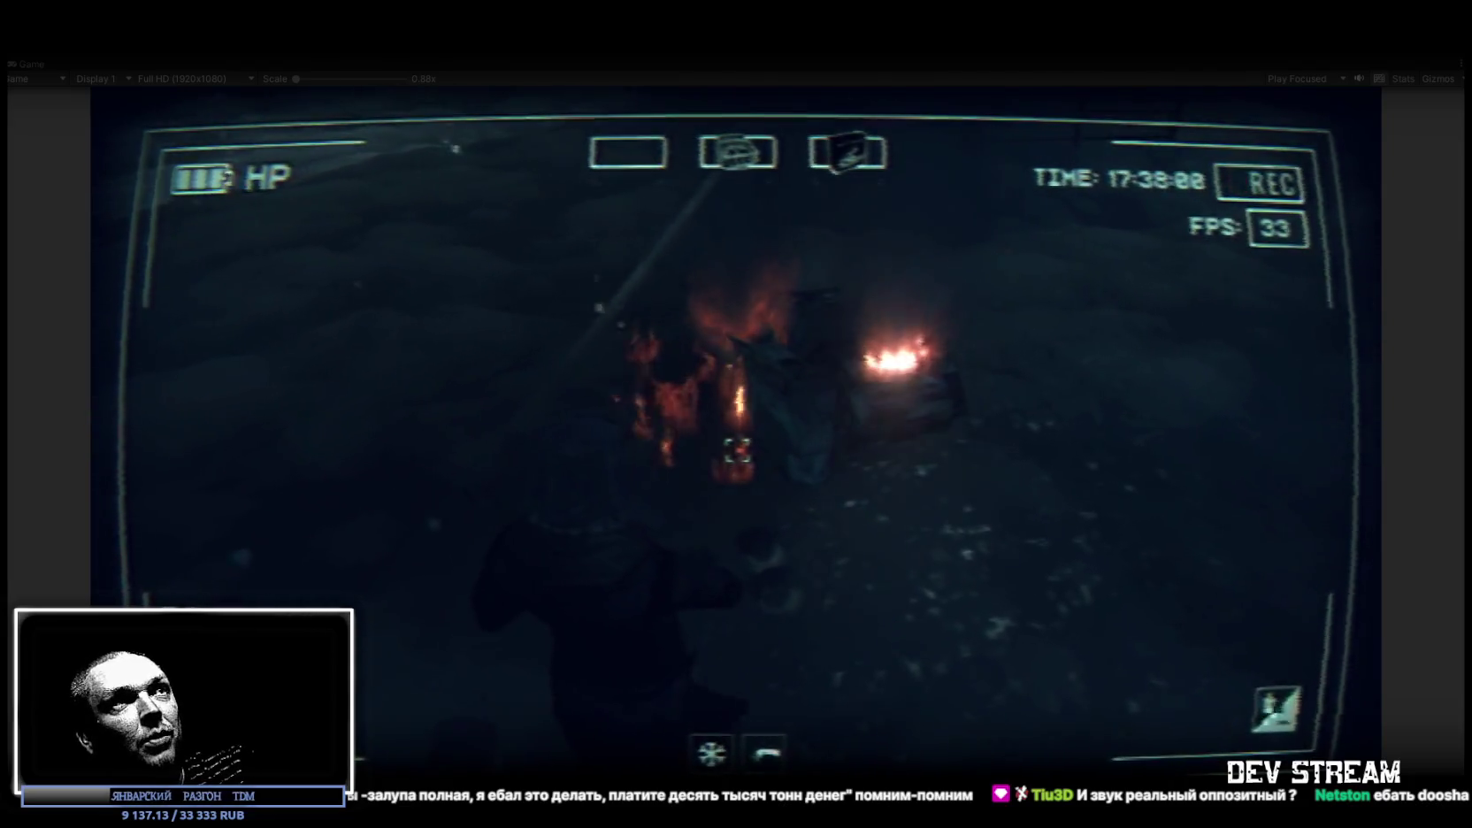
key("w")
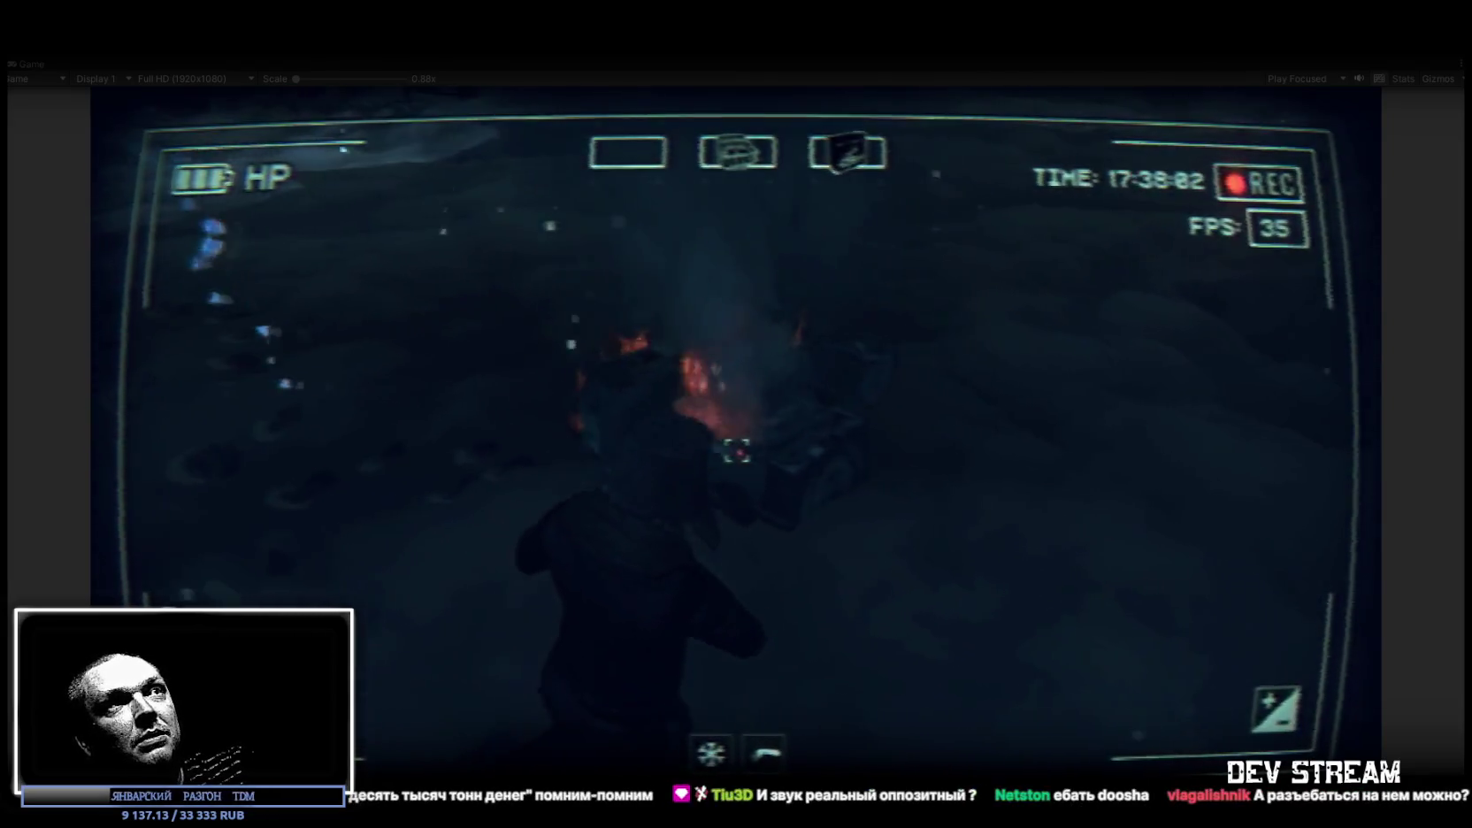
key("w")
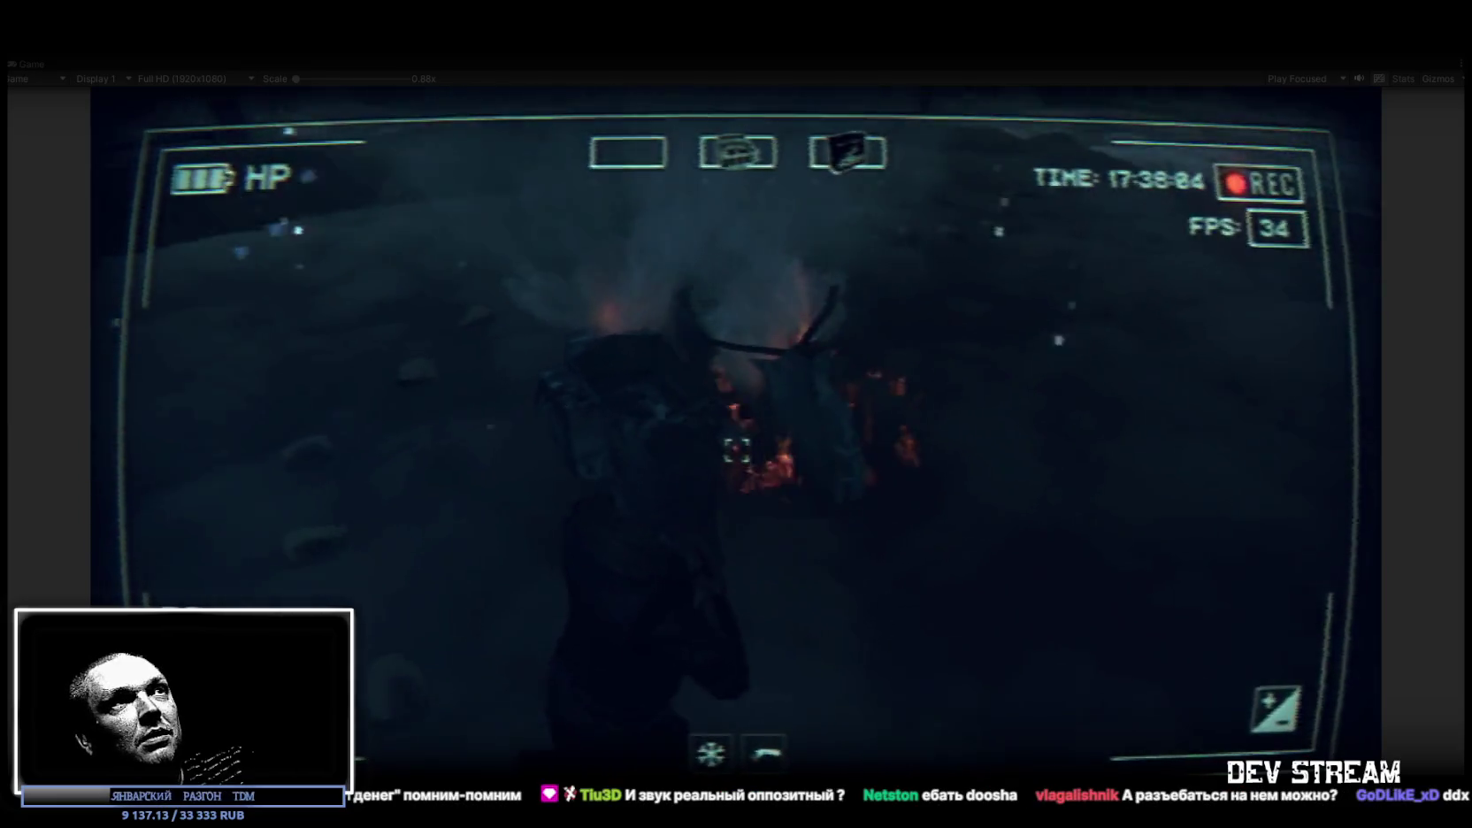
key("w")
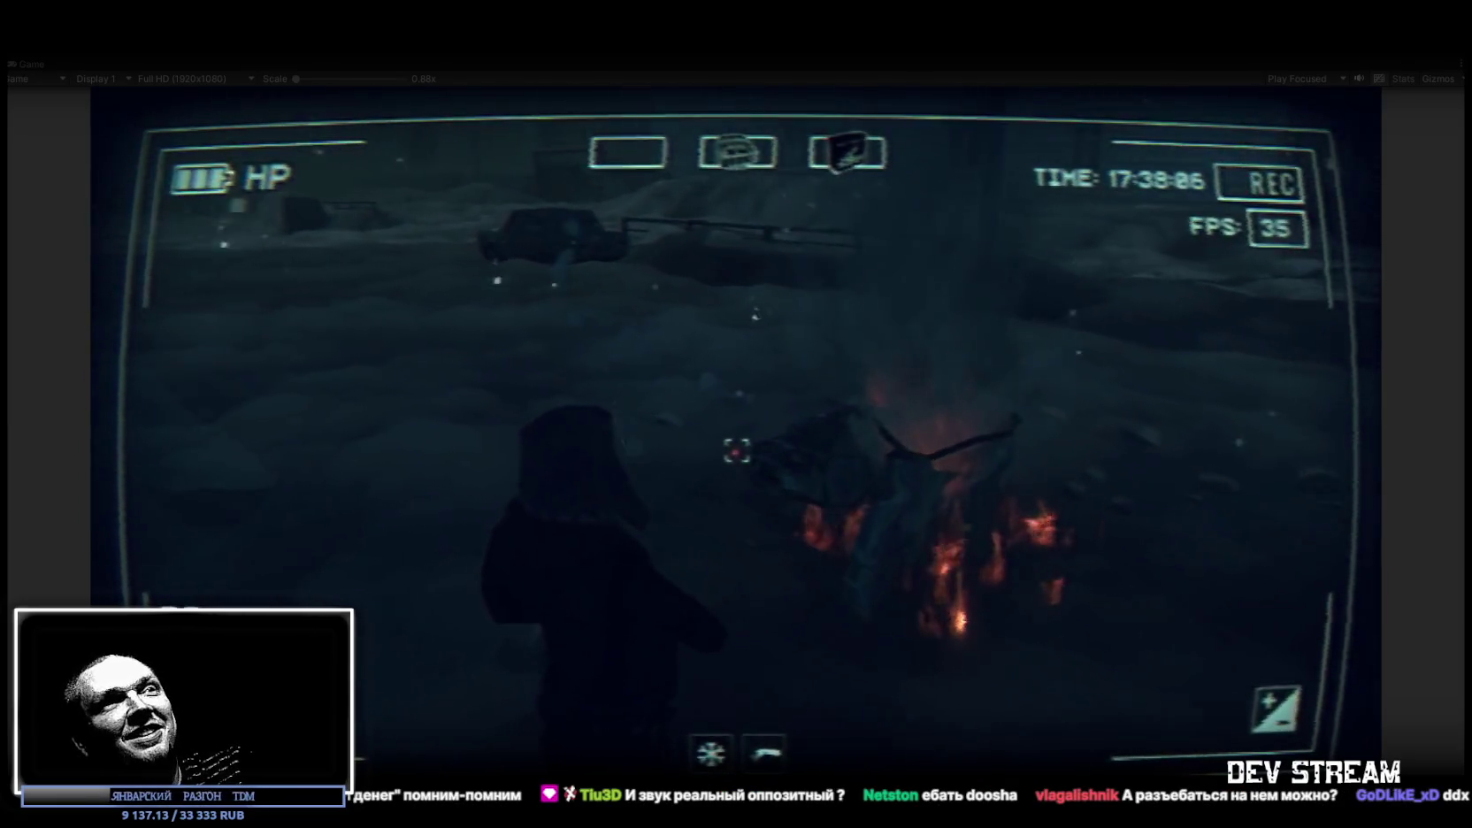
key("w")
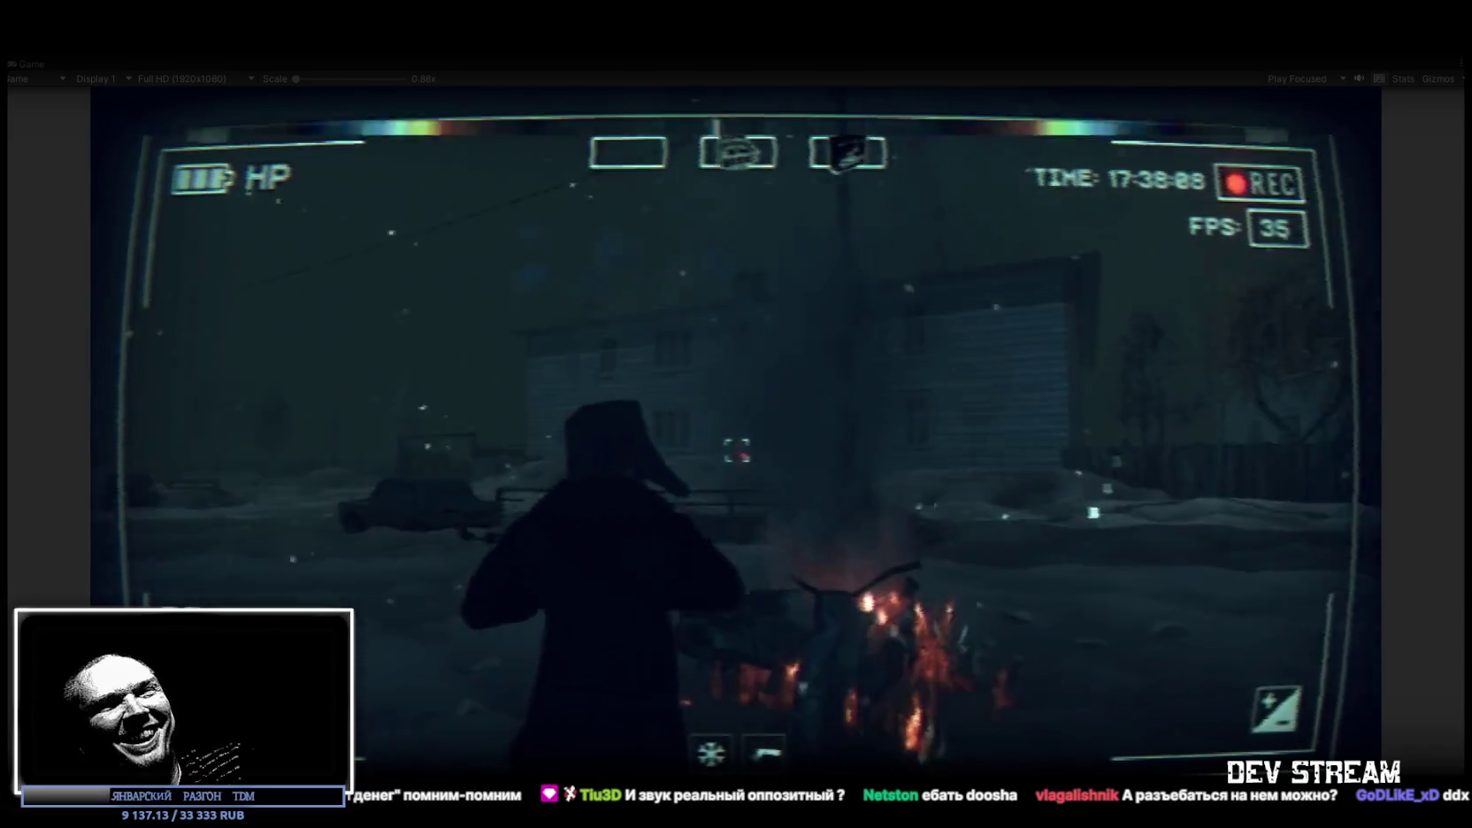
key("w")
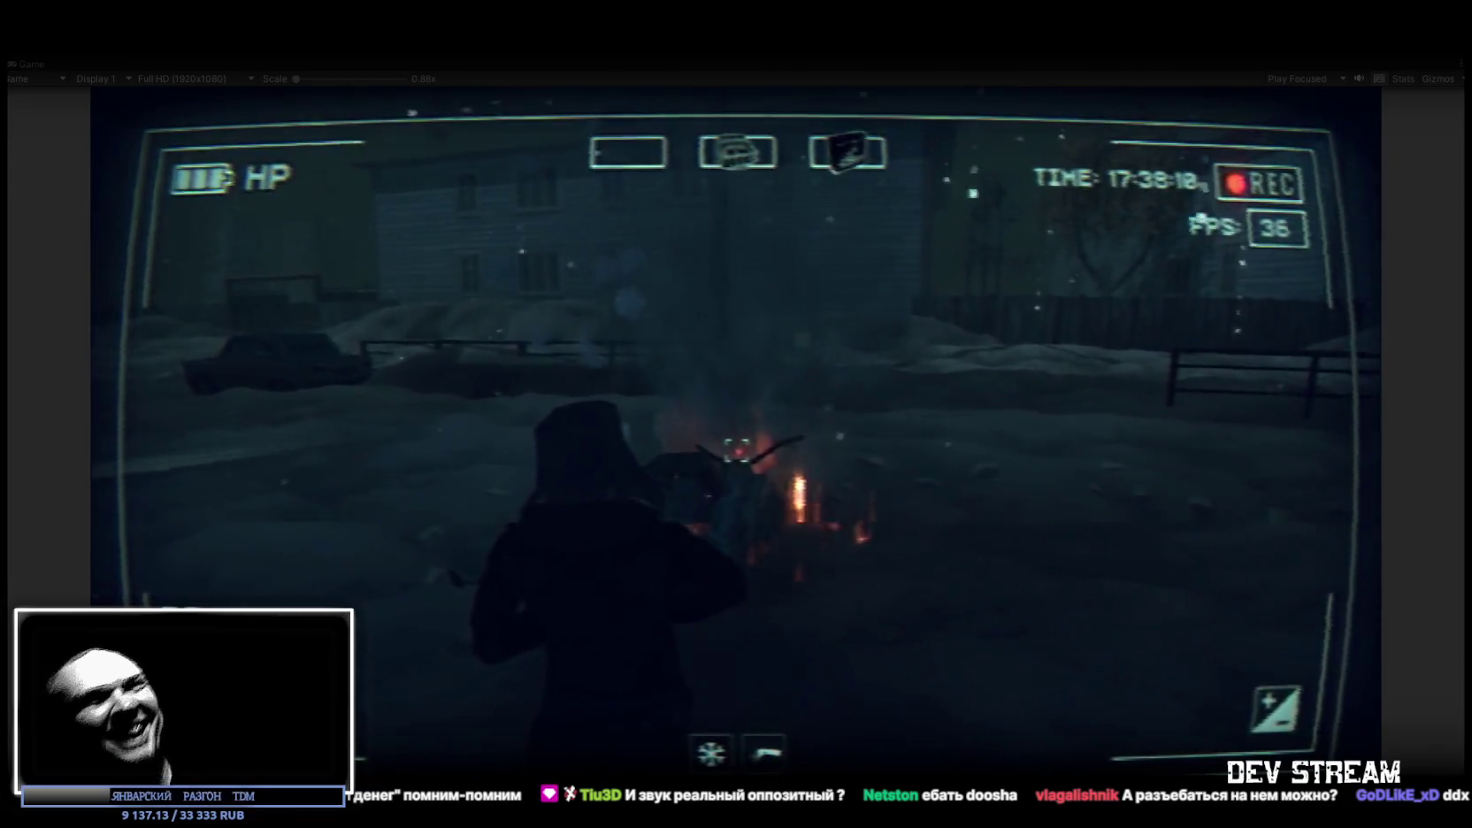
key("Tab")
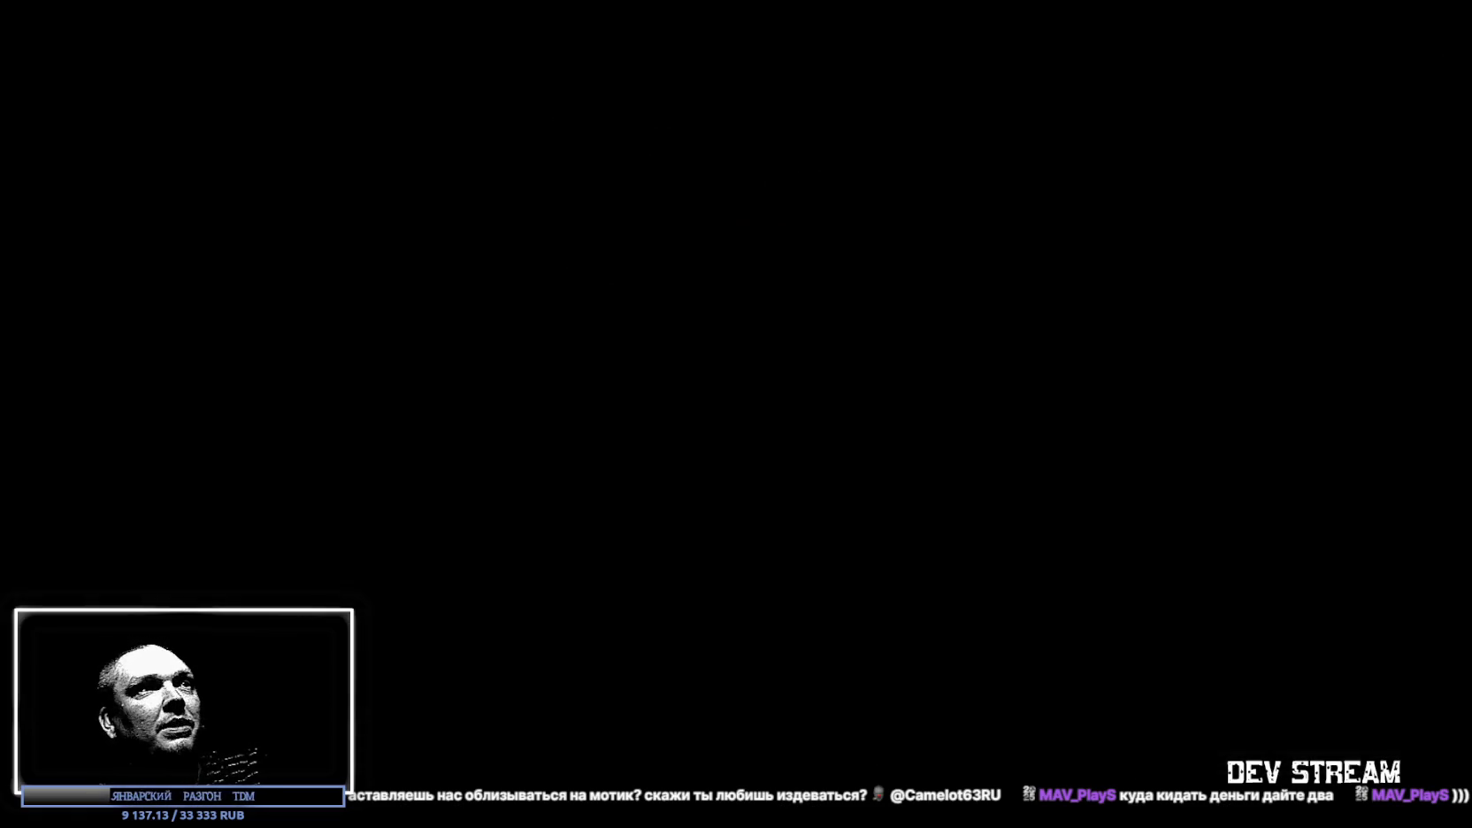
Open BoomerPunk's store page from the Steam library, browse its screenshots, and return to Unity
scroll(119, 348, "up", 5)
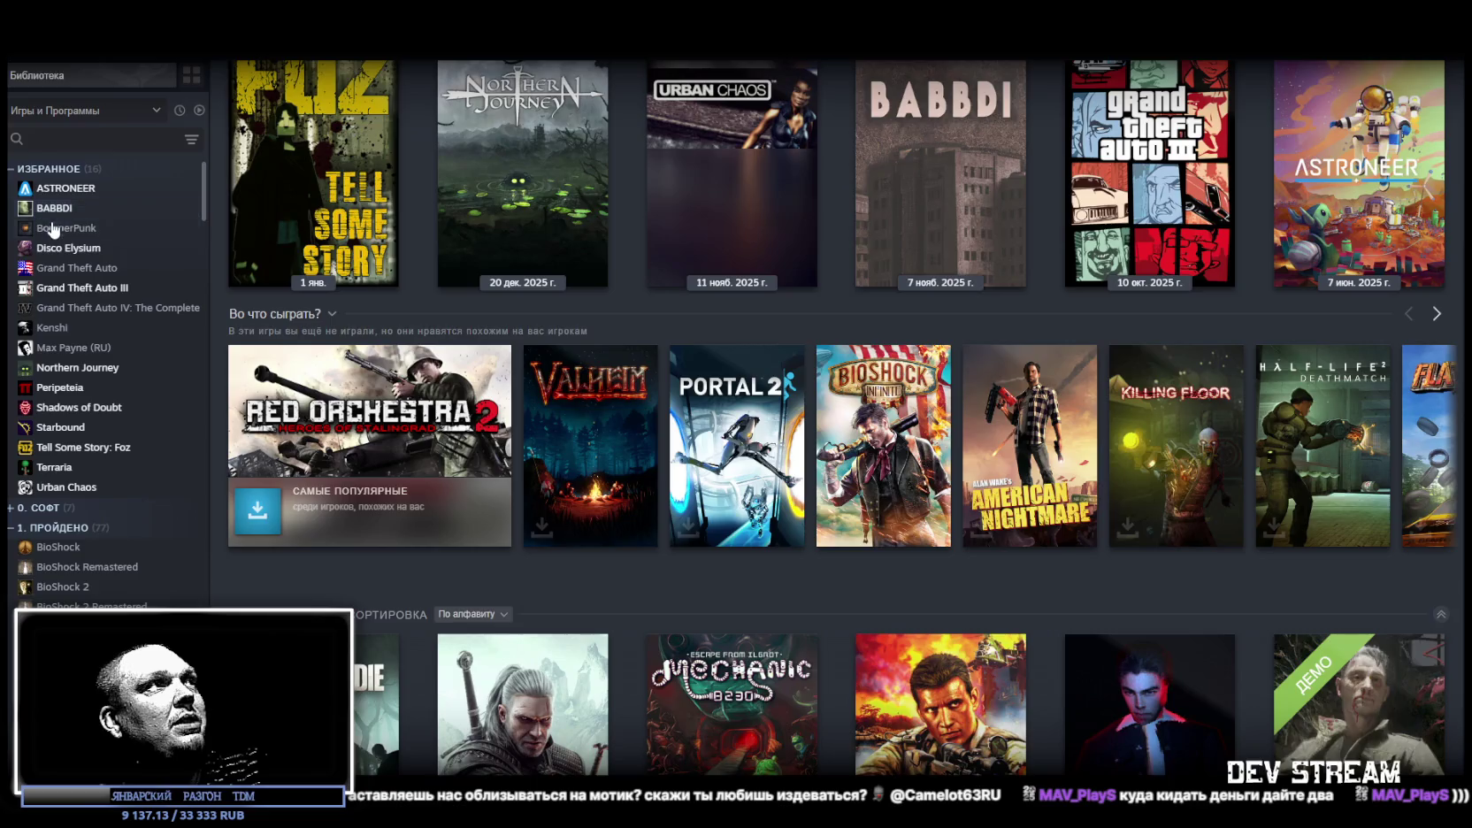
left_click(62, 227)
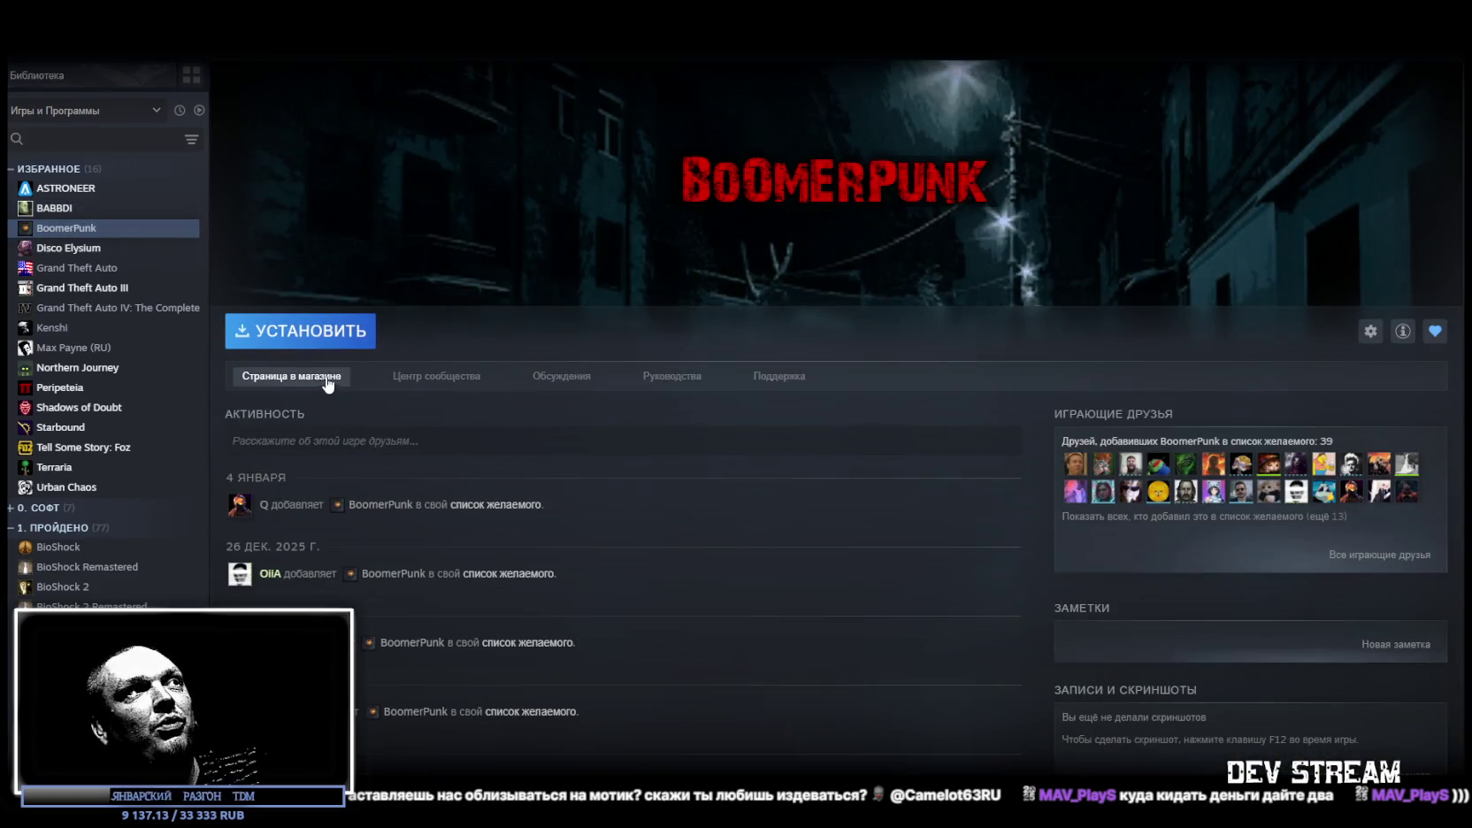
left_click(292, 376)
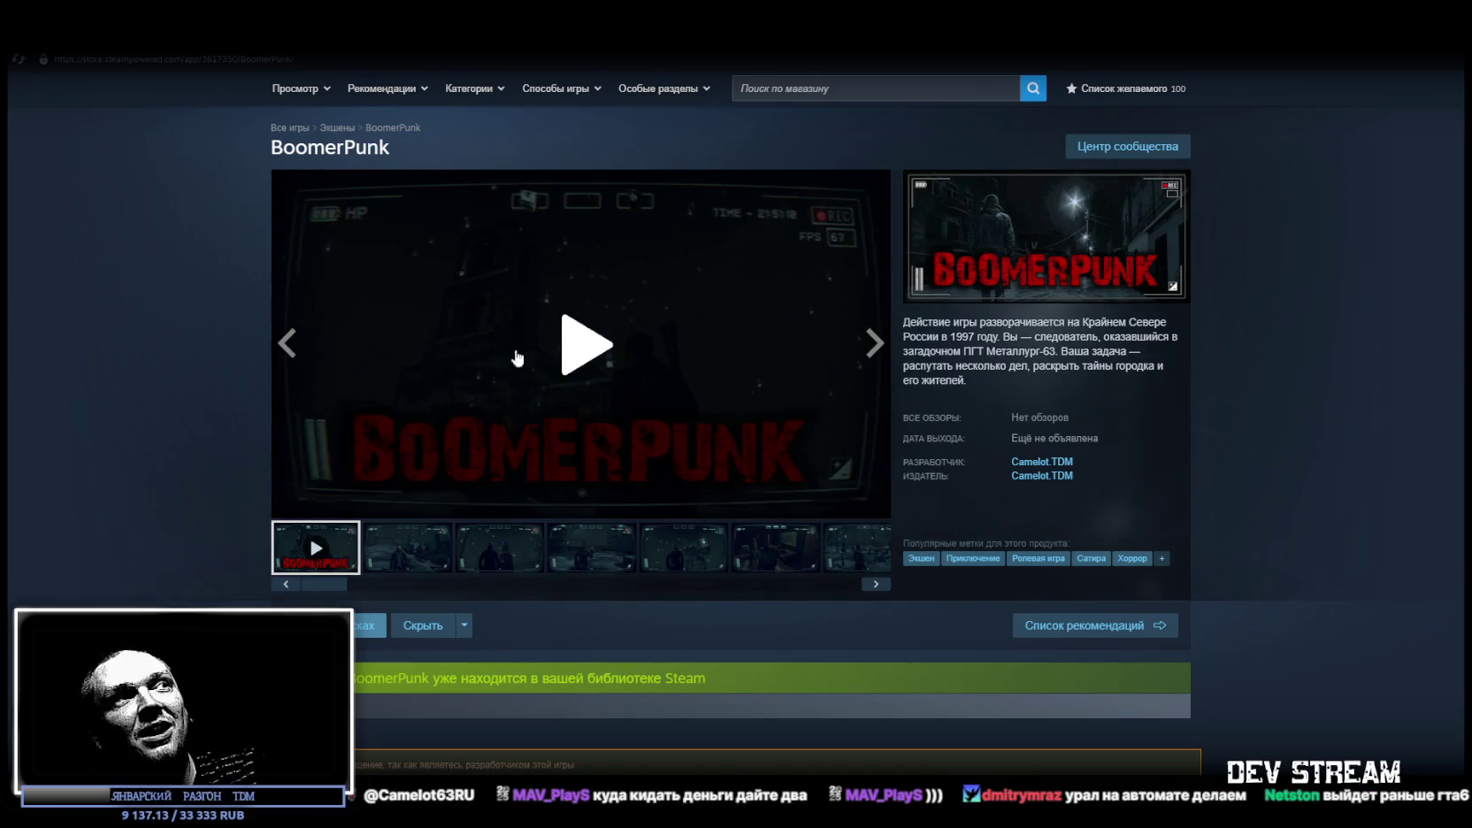
scroll(1229, 465, "down", 4)
scroll(1229, 466, "up", 4)
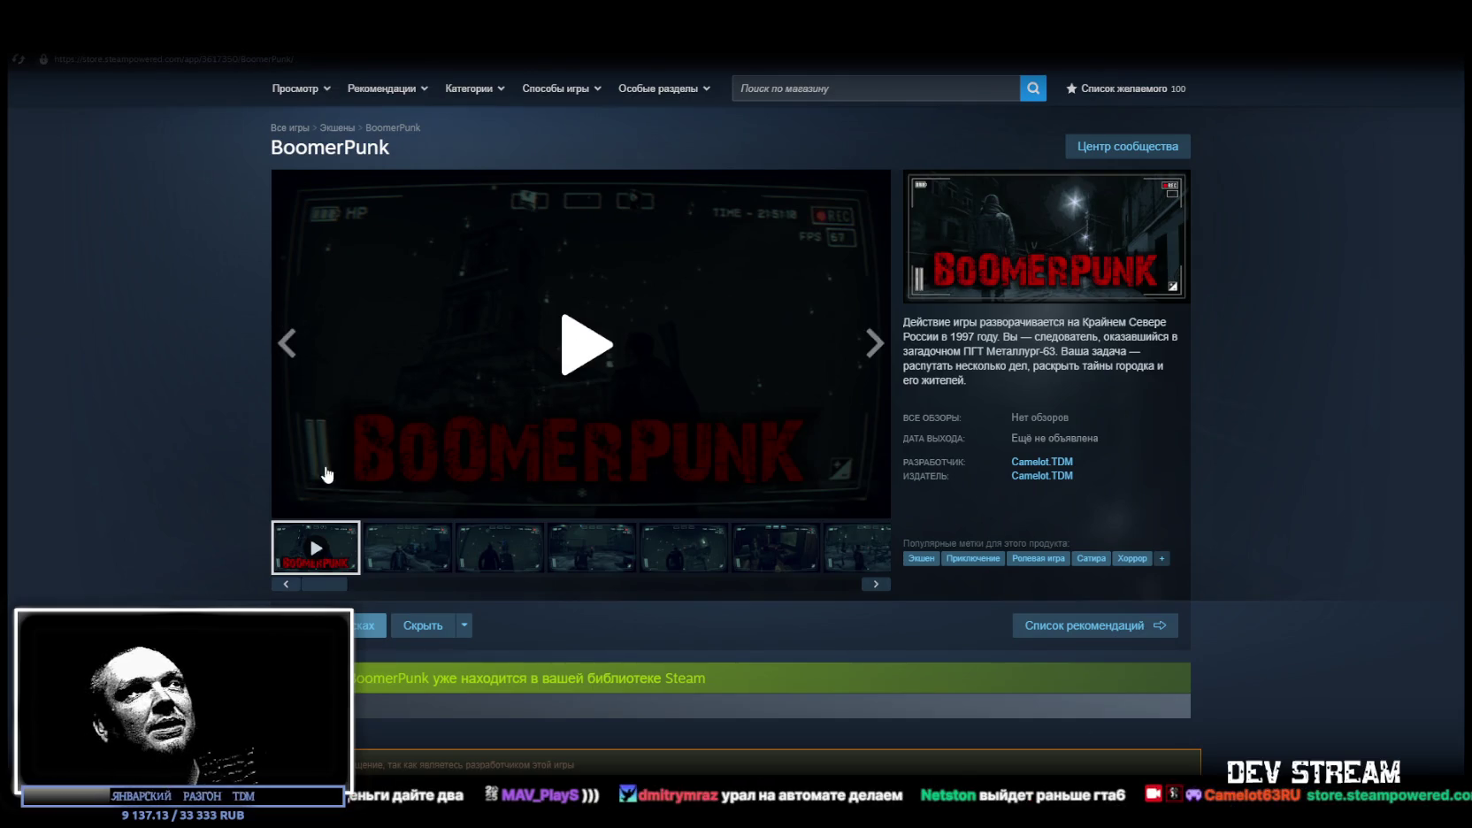
scroll(624, 402, "down", 1)
scroll(623, 402, "down", 1)
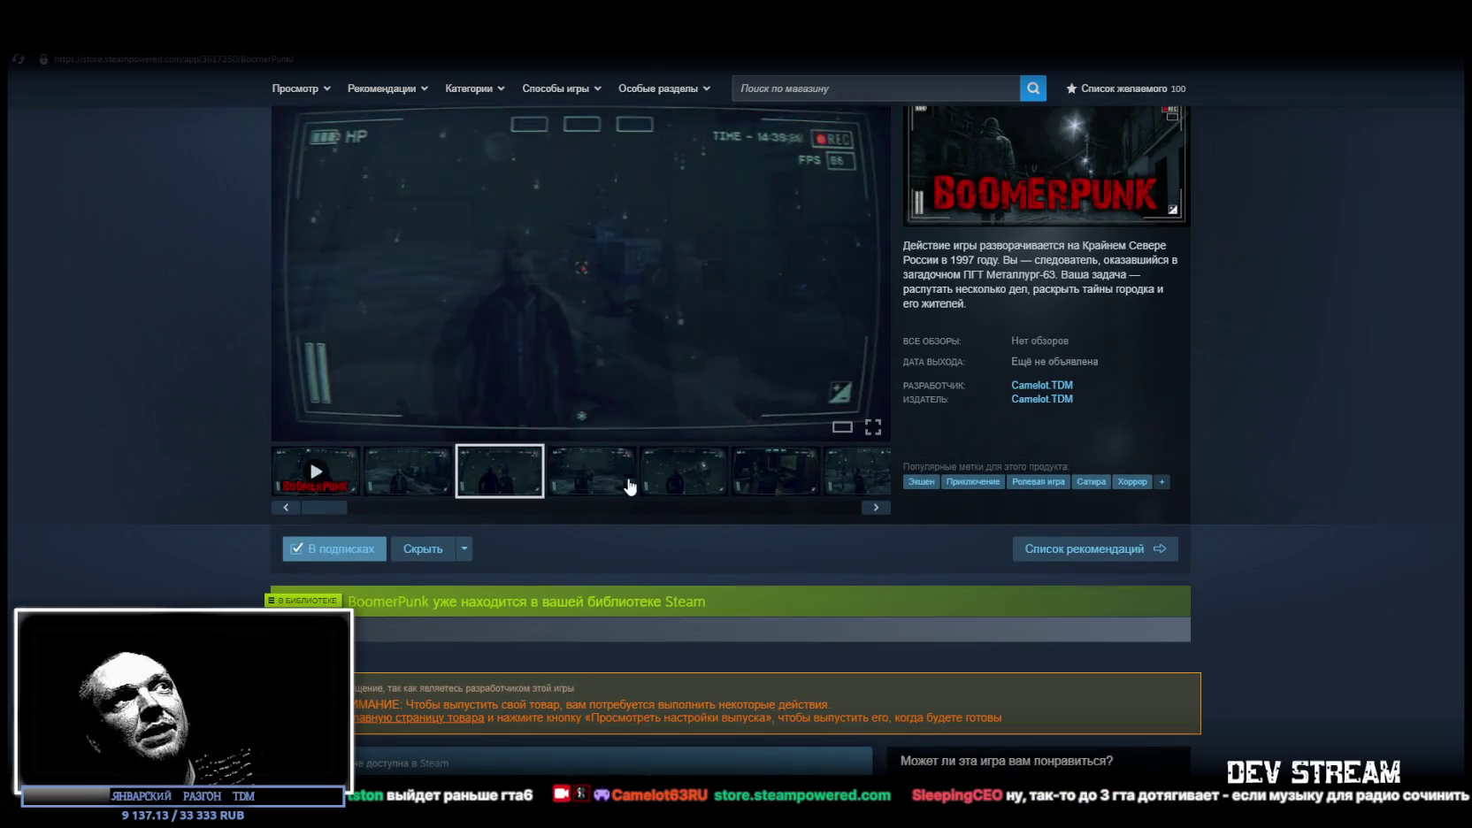
key("alt+Tab")
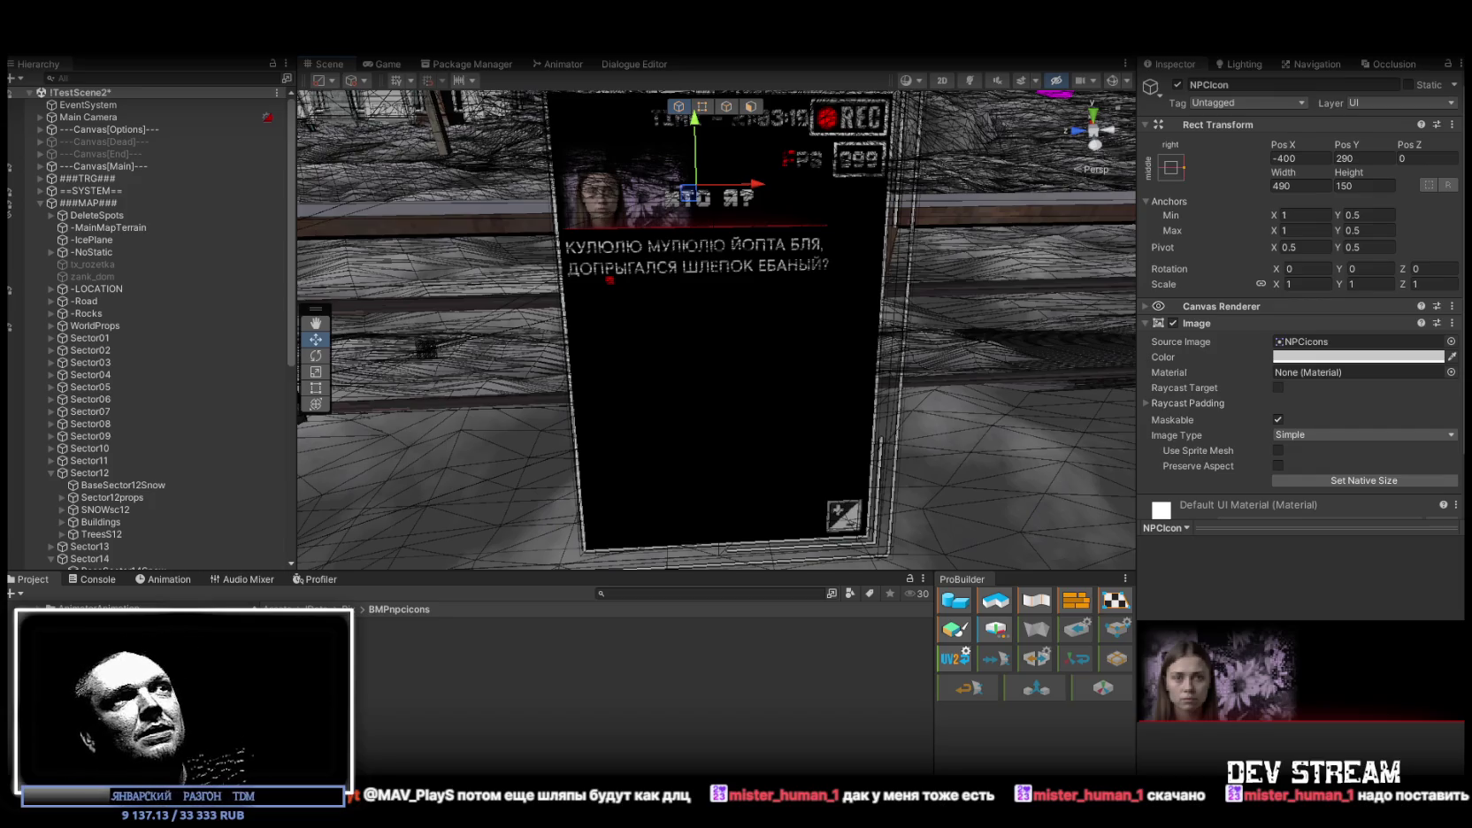
mouse_move(707, 354)
left_mouse_down()
mouse_move(1182, 397)
mouse_move(898, 327)
left_mouse_up()
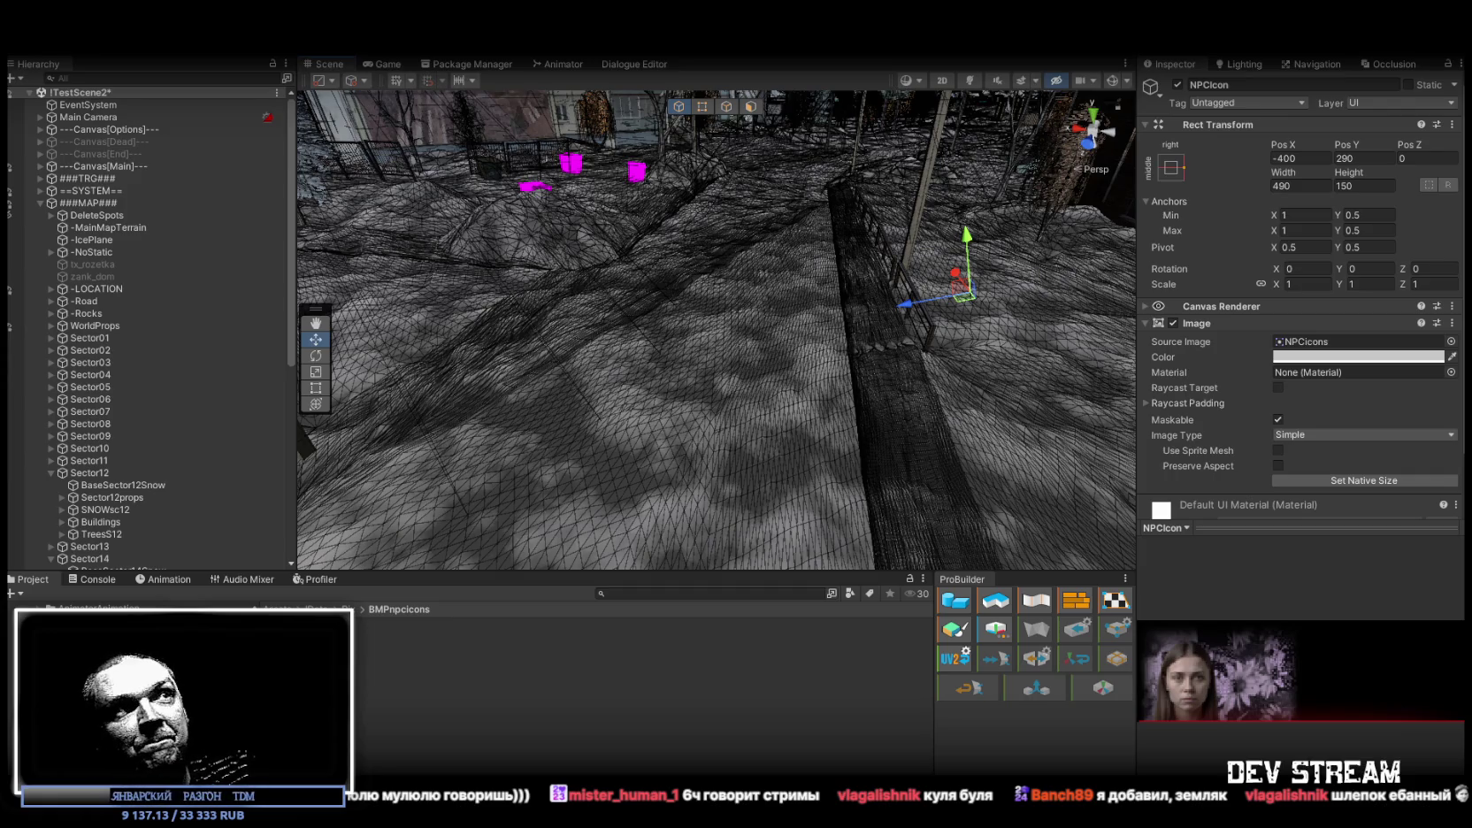
mouse_move(801, 400)
left_mouse_down()
mouse_move(648, 331)
mouse_move(673, 337)
mouse_move(421, 262)
mouse_move(523, 312)
left_mouse_up()
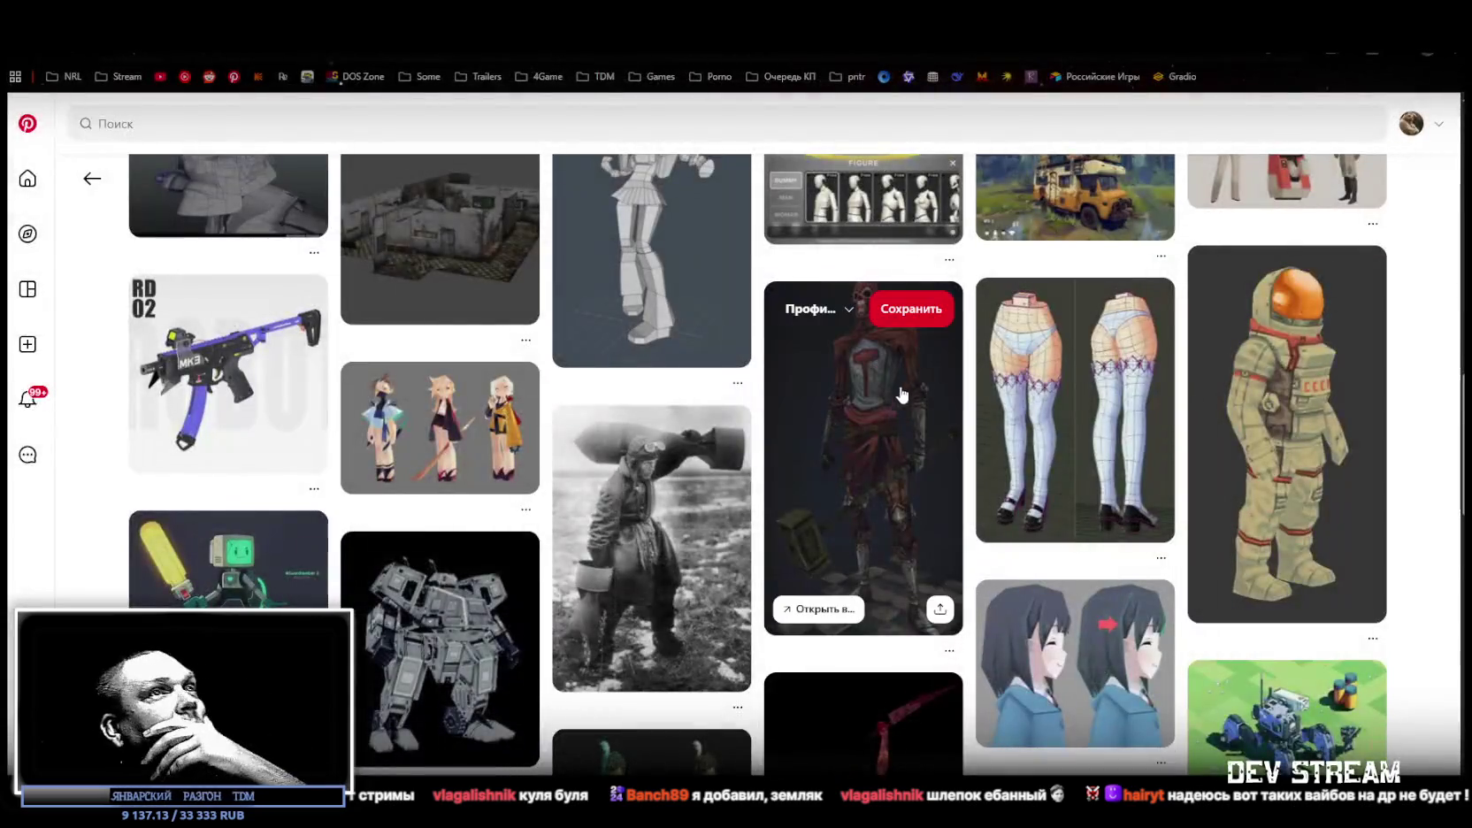
Scroll deep into the related pins to low-poly hands, boots, robotic arm and soldier references, then return to Unity
scroll(982, 362, "down", 2)
scroll(982, 363, "up", 2)
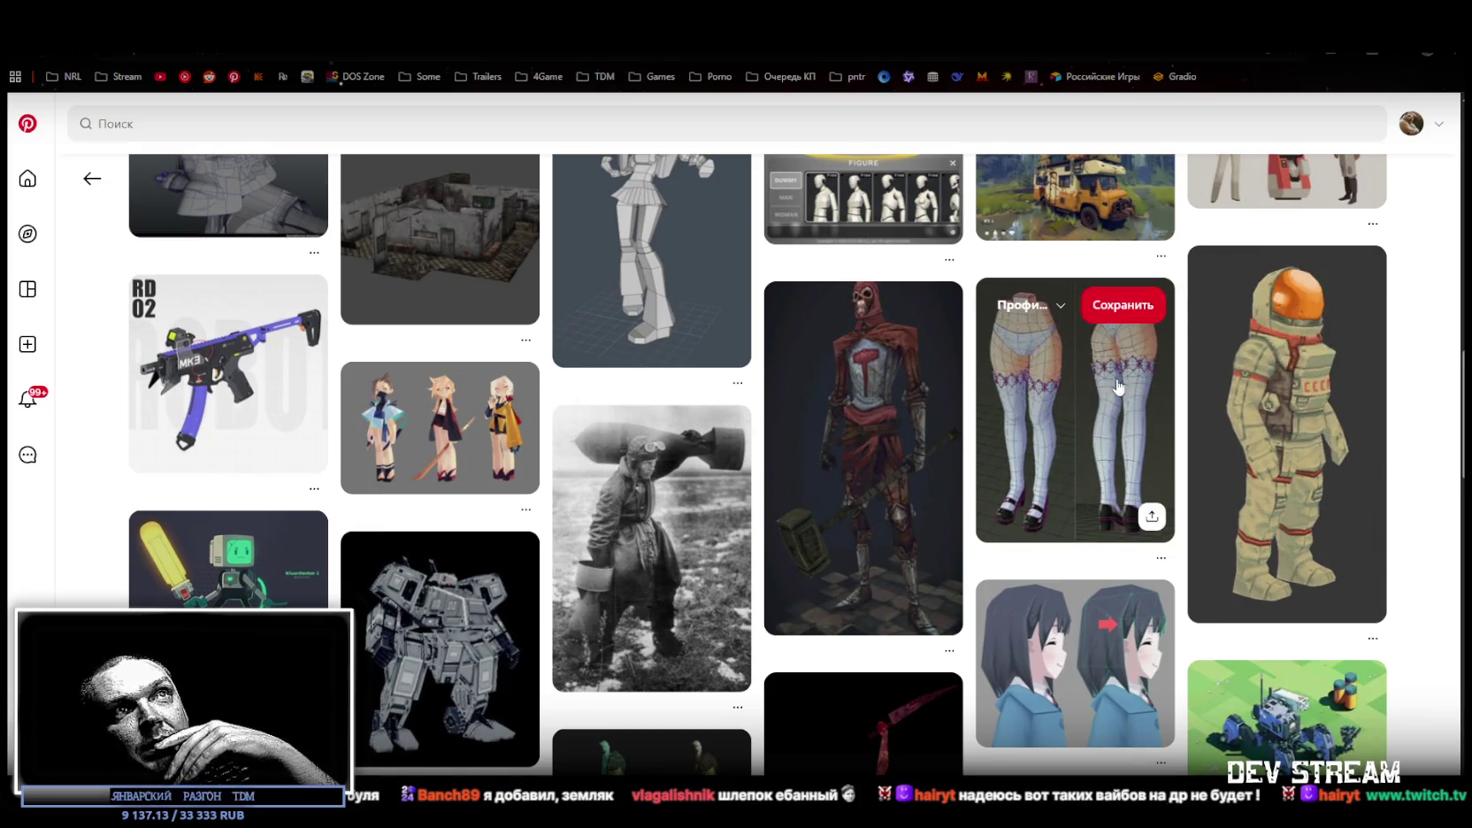
scroll(1225, 658, "down", 3)
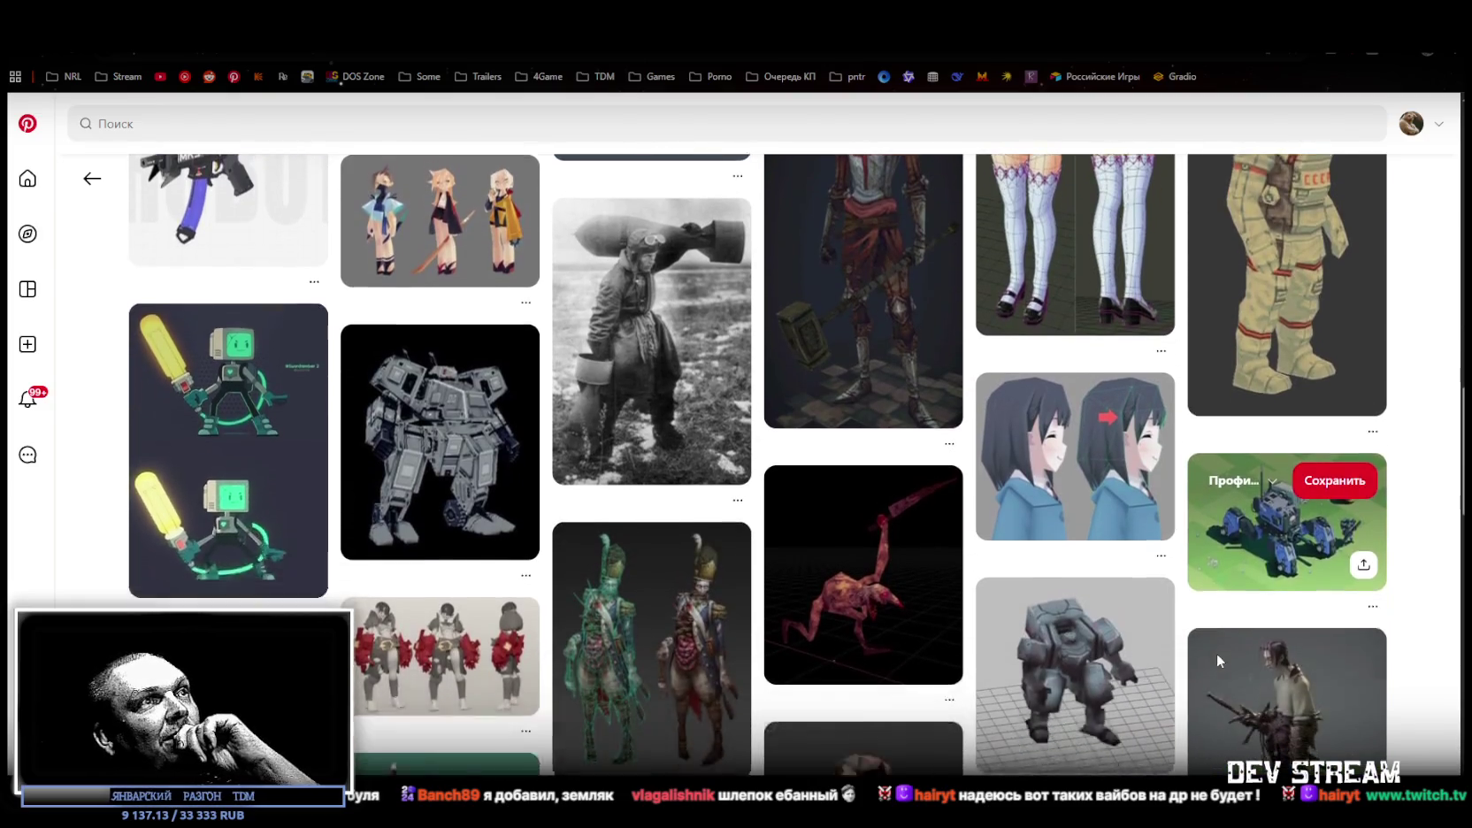
scroll(1219, 658, "down", 3)
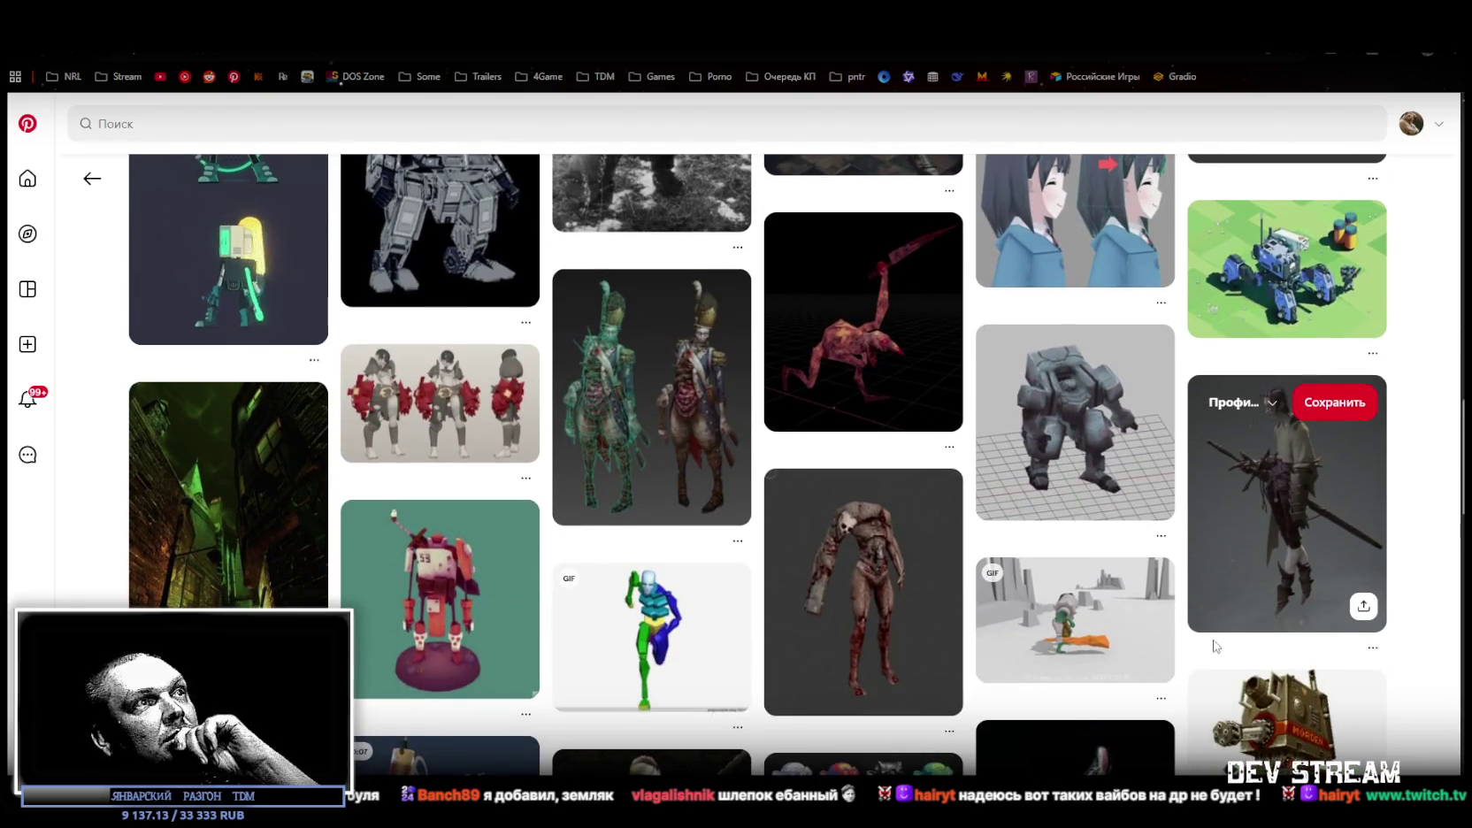
scroll(982, 522, "down", 6)
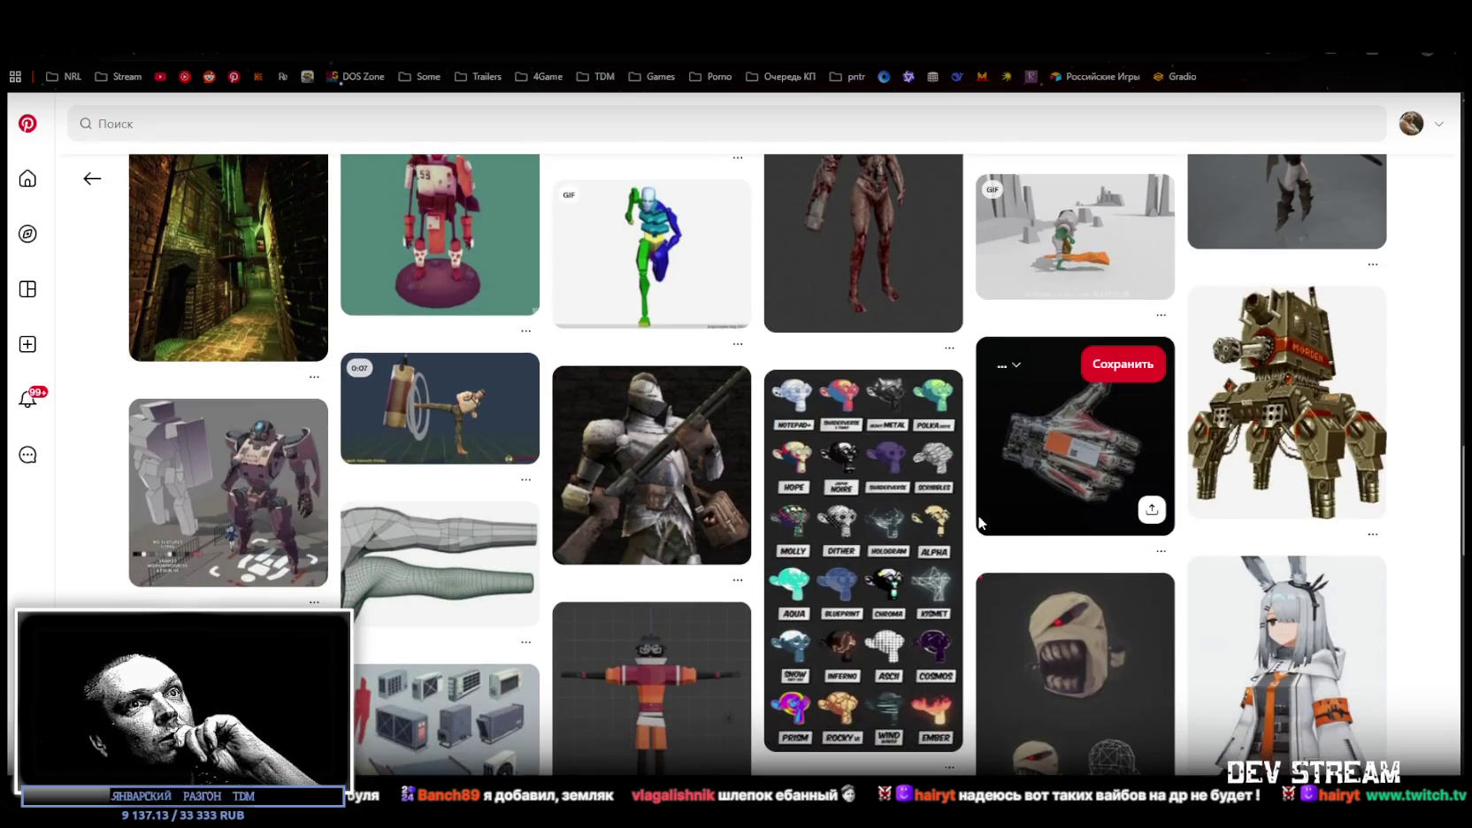
scroll(977, 521, "down", 2)
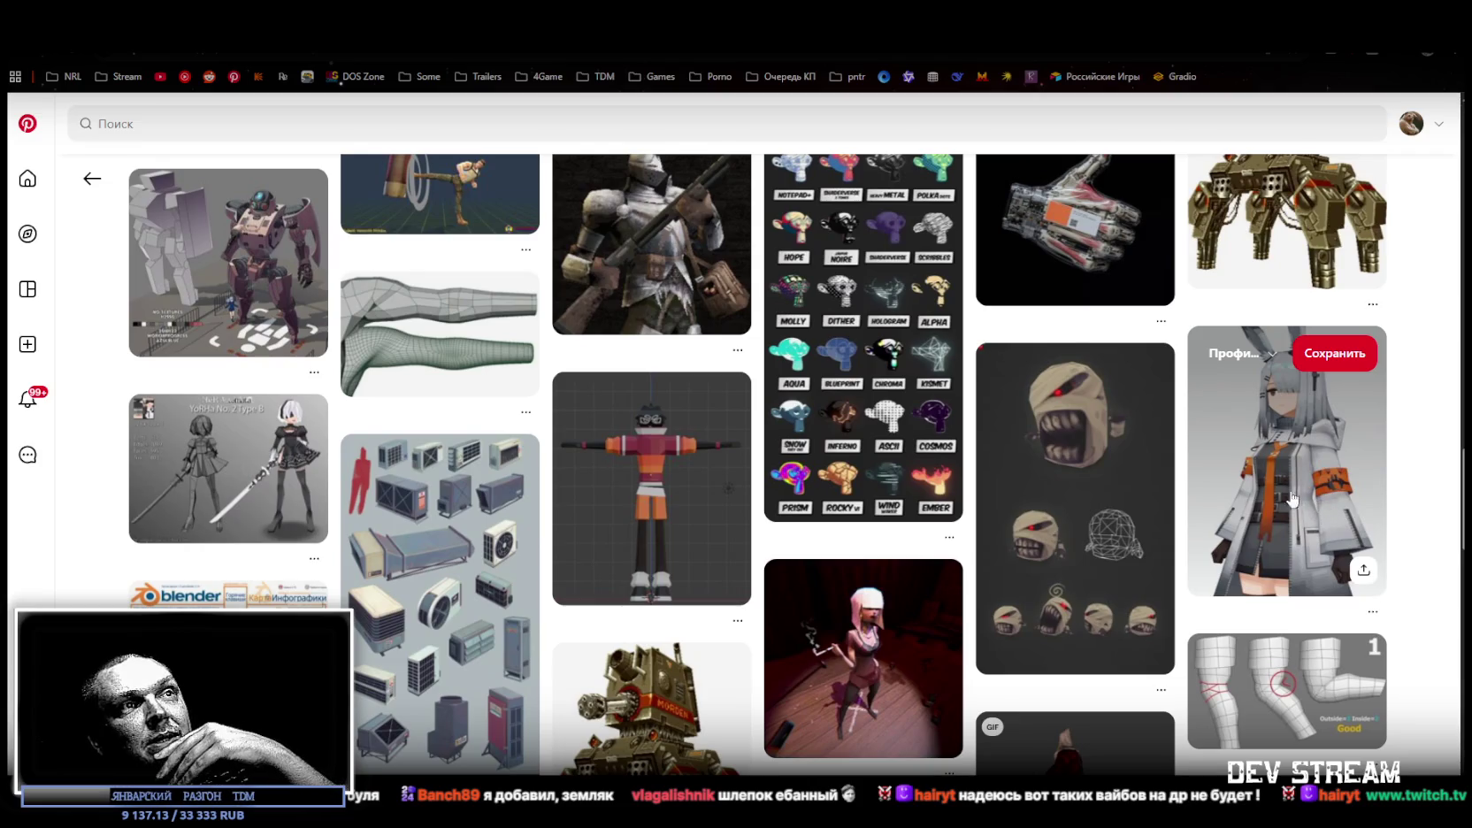
scroll(1300, 498, "down", 3)
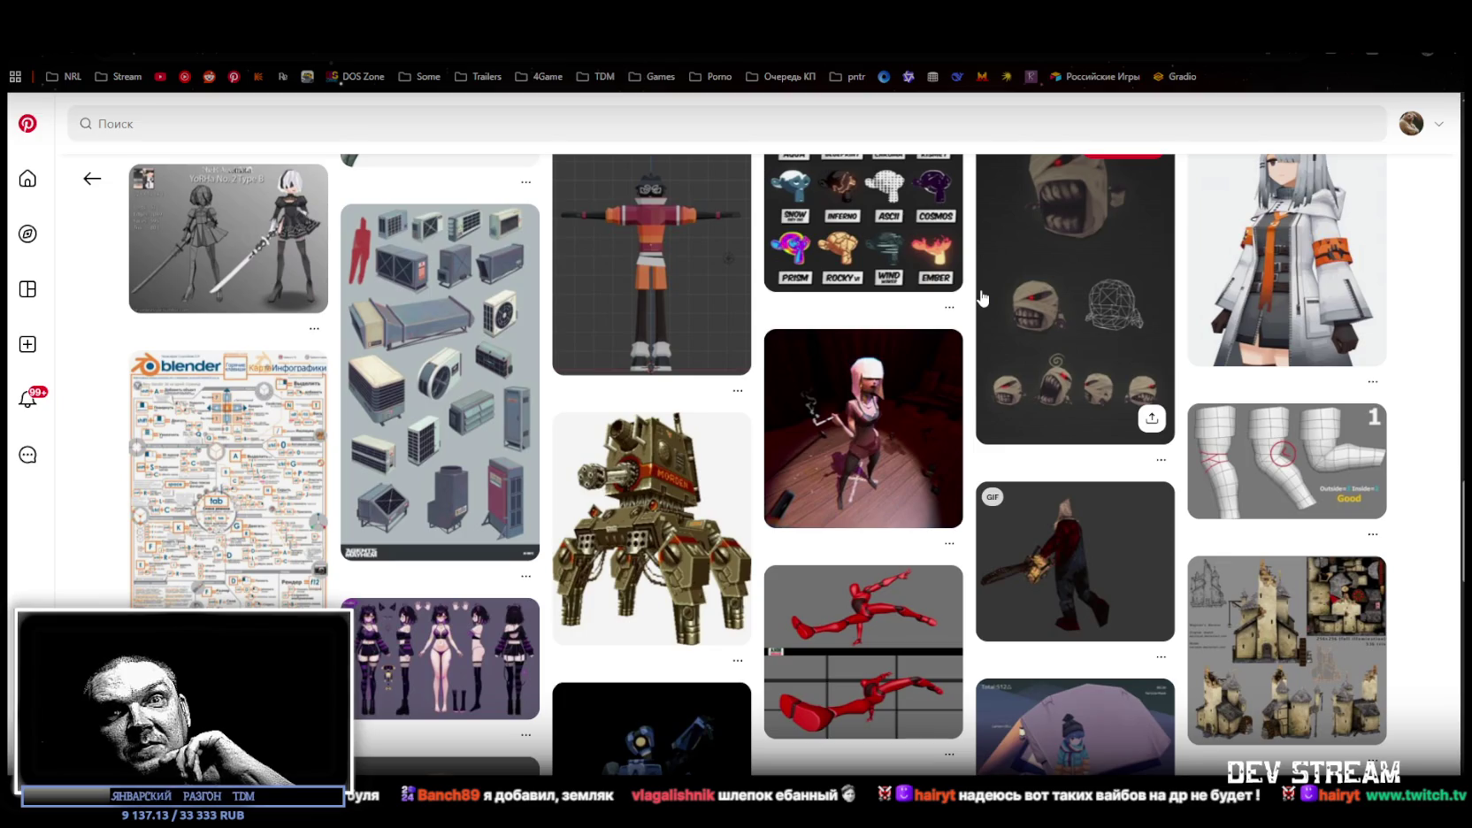
scroll(980, 298, "down", 1)
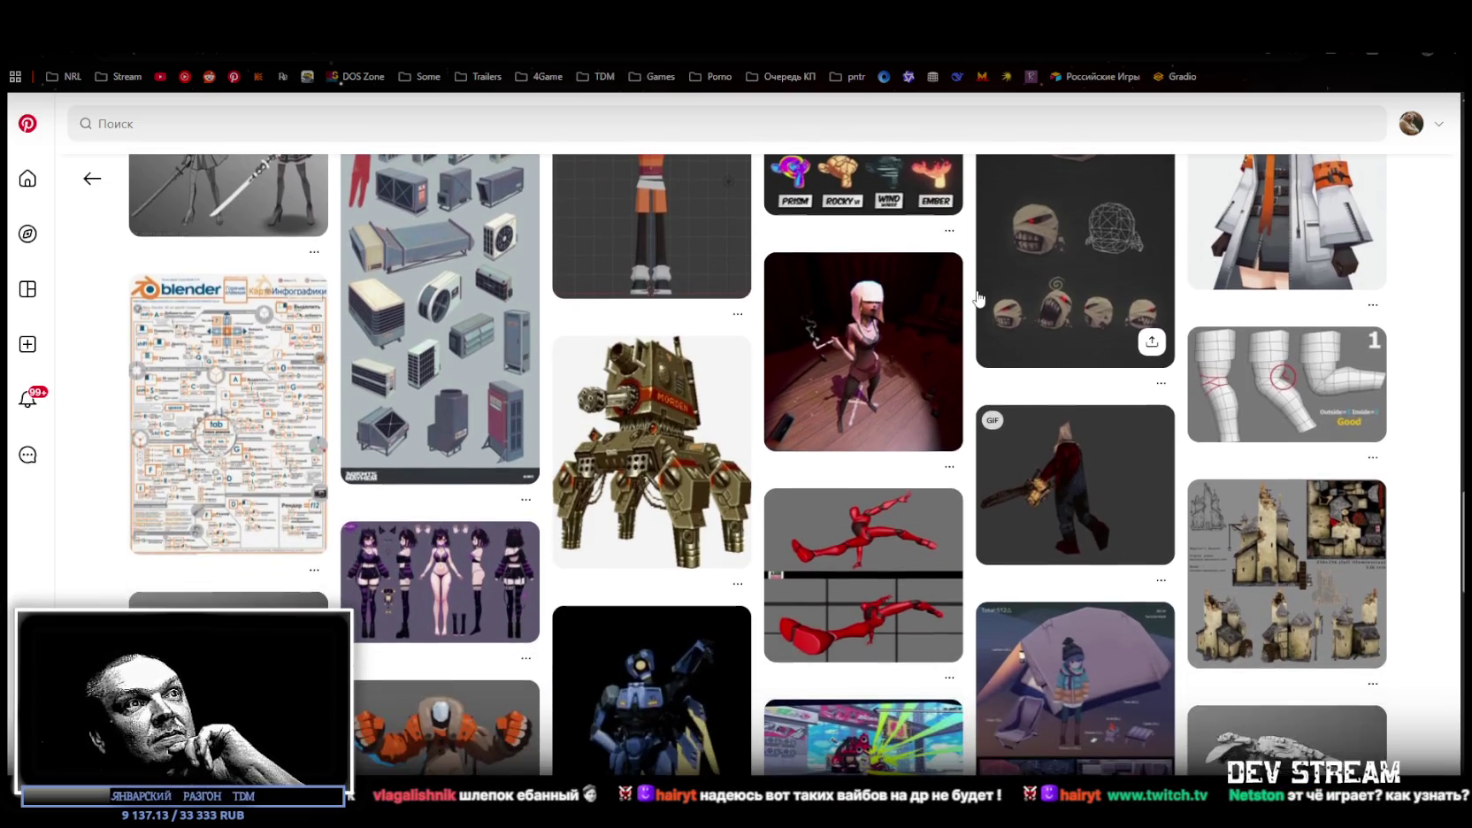
scroll(979, 299, "down", 1)
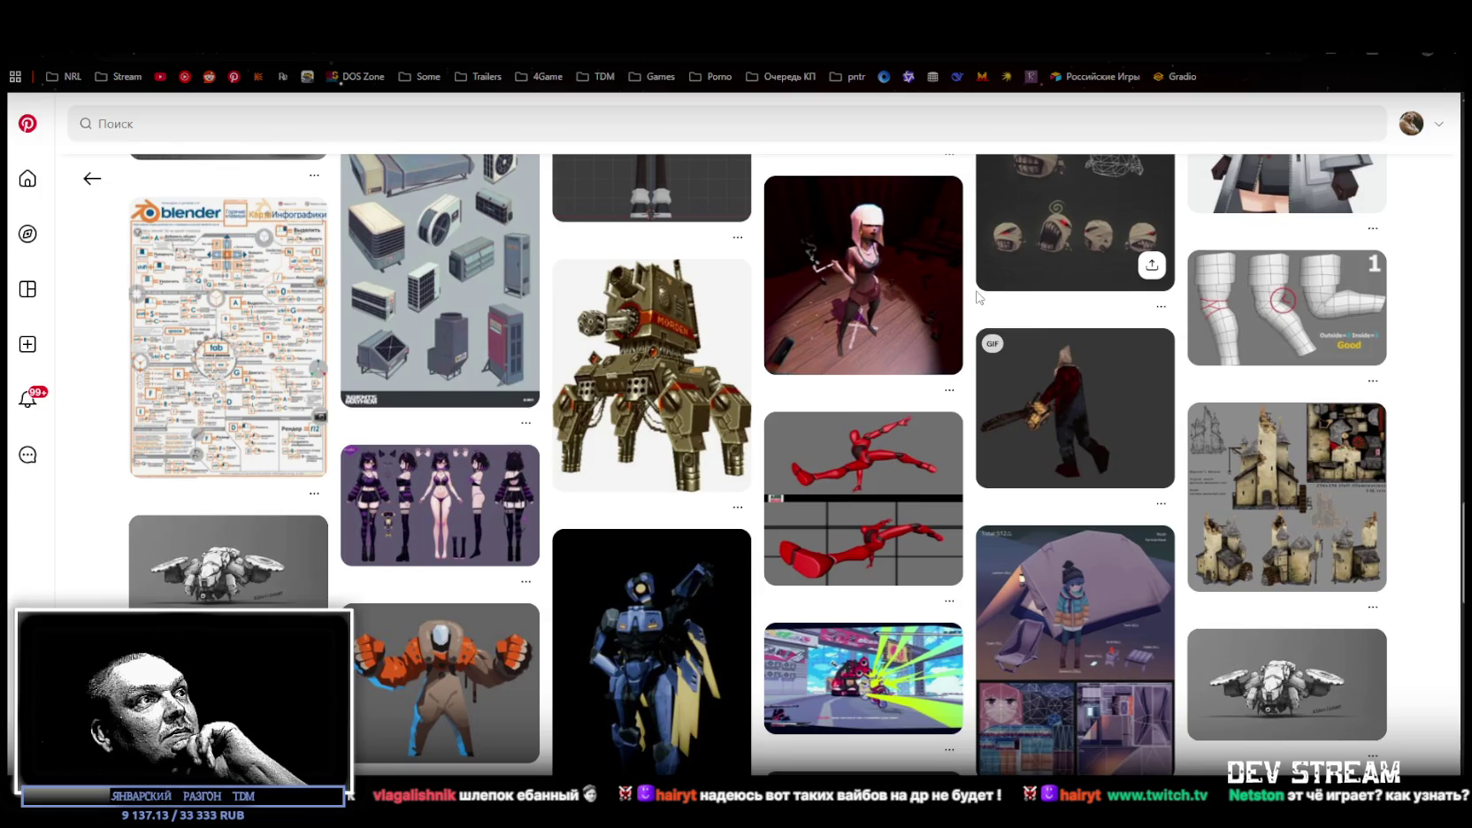
scroll(978, 299, "down", 1)
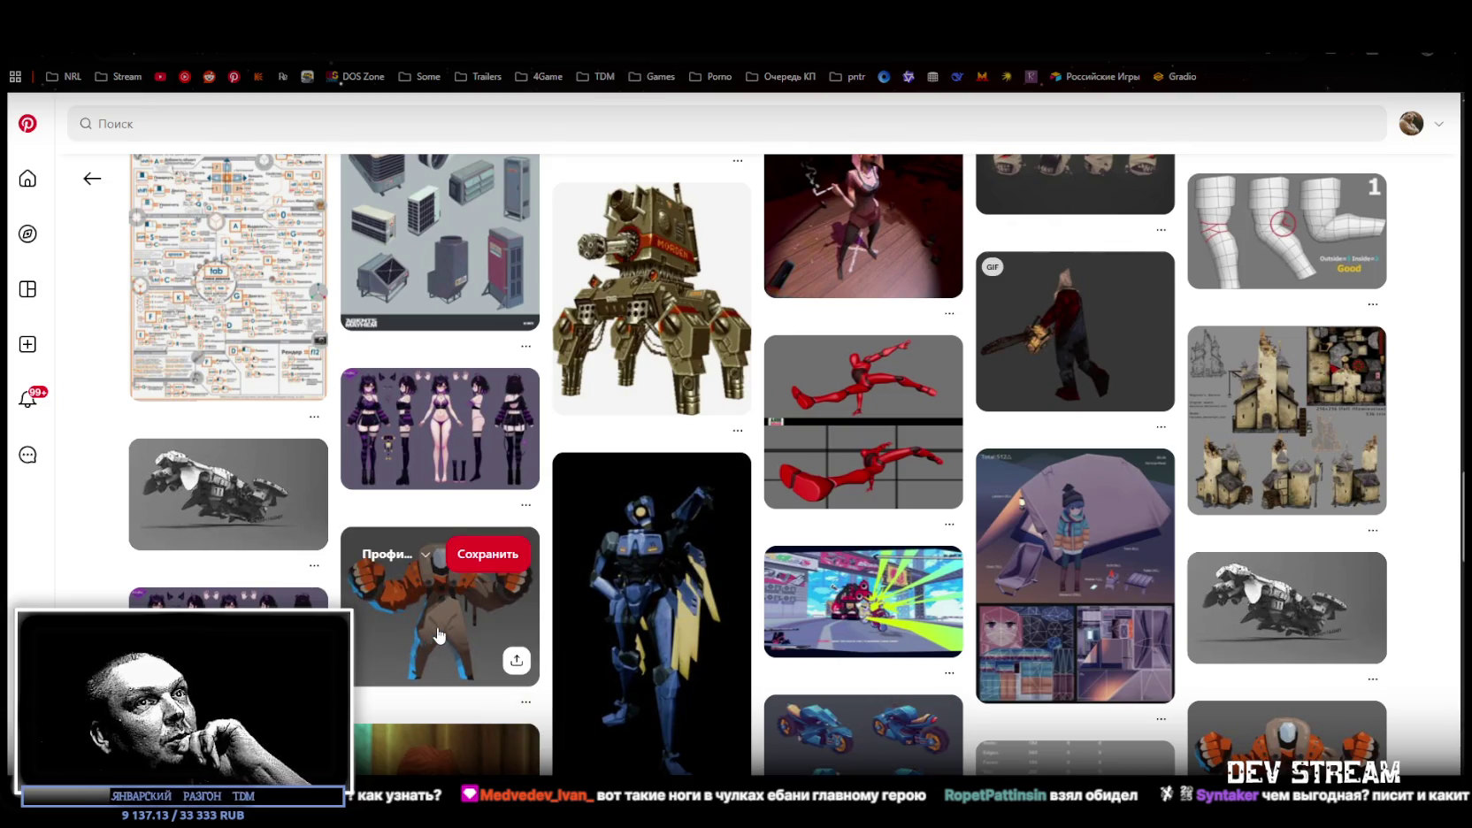
scroll(517, 614, "down", 3)
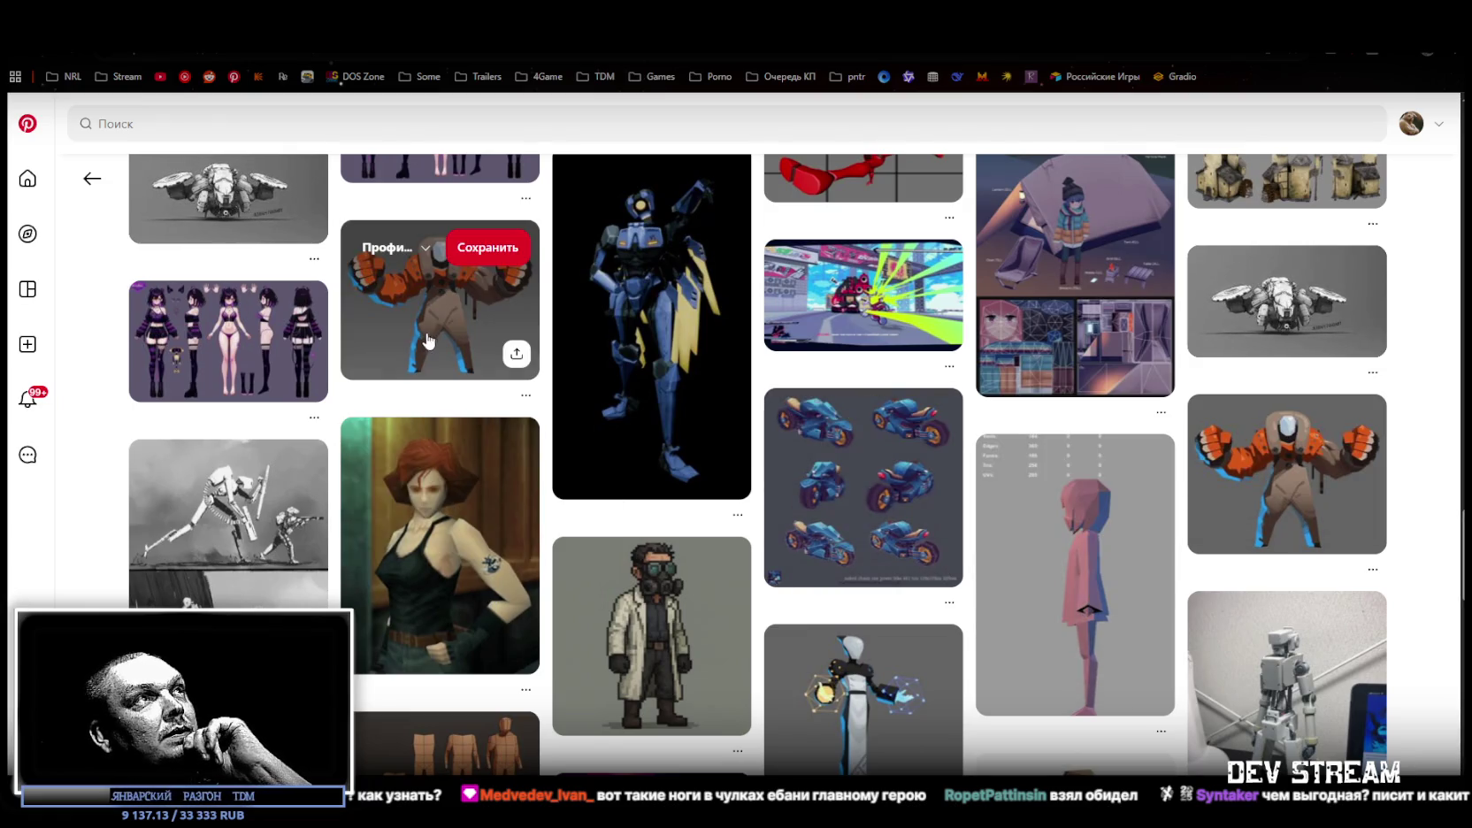
scroll(894, 496, "down", 3)
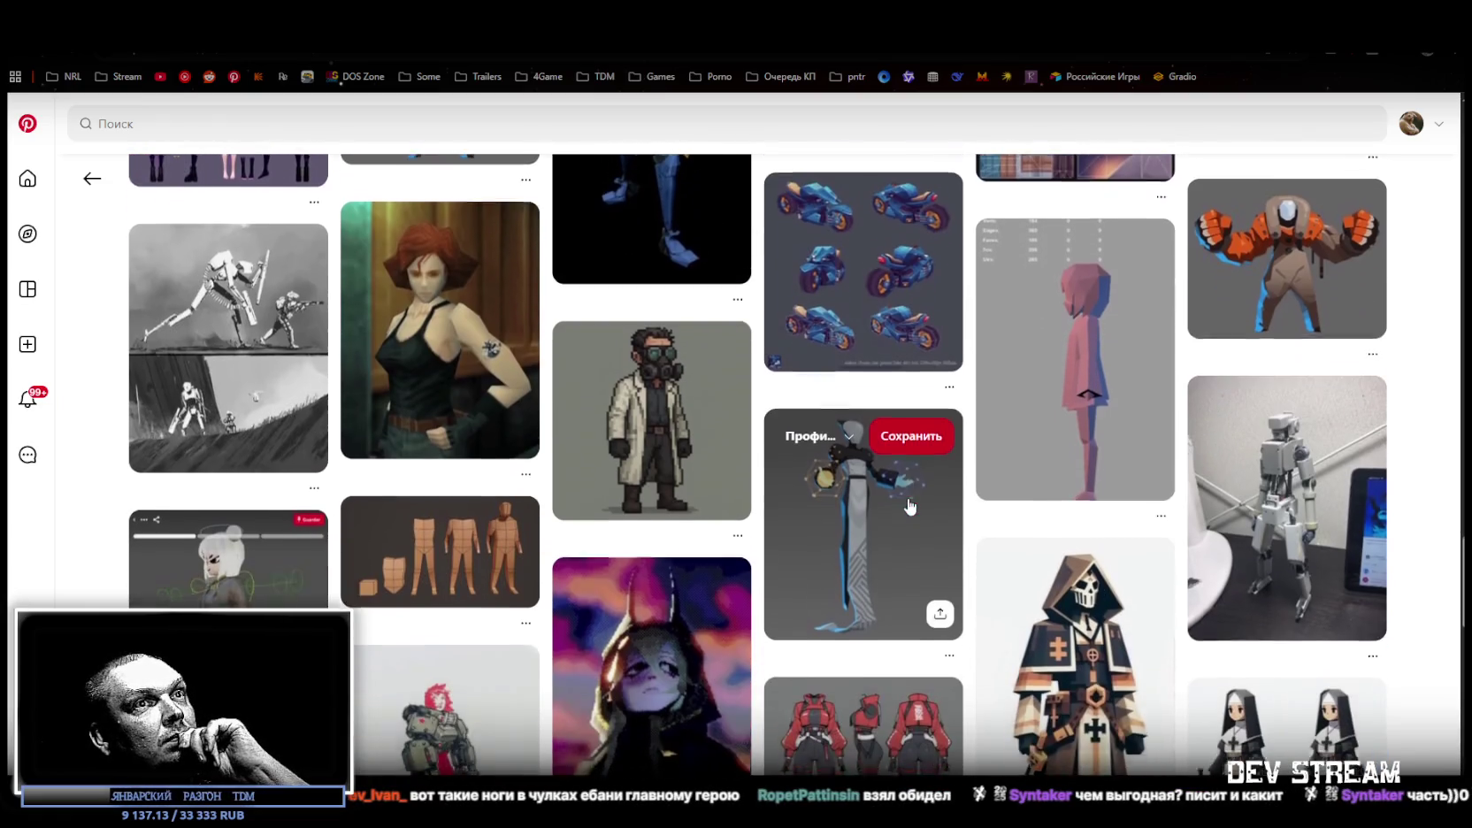
scroll(909, 506, "down", 1)
scroll(906, 504, "down", 1)
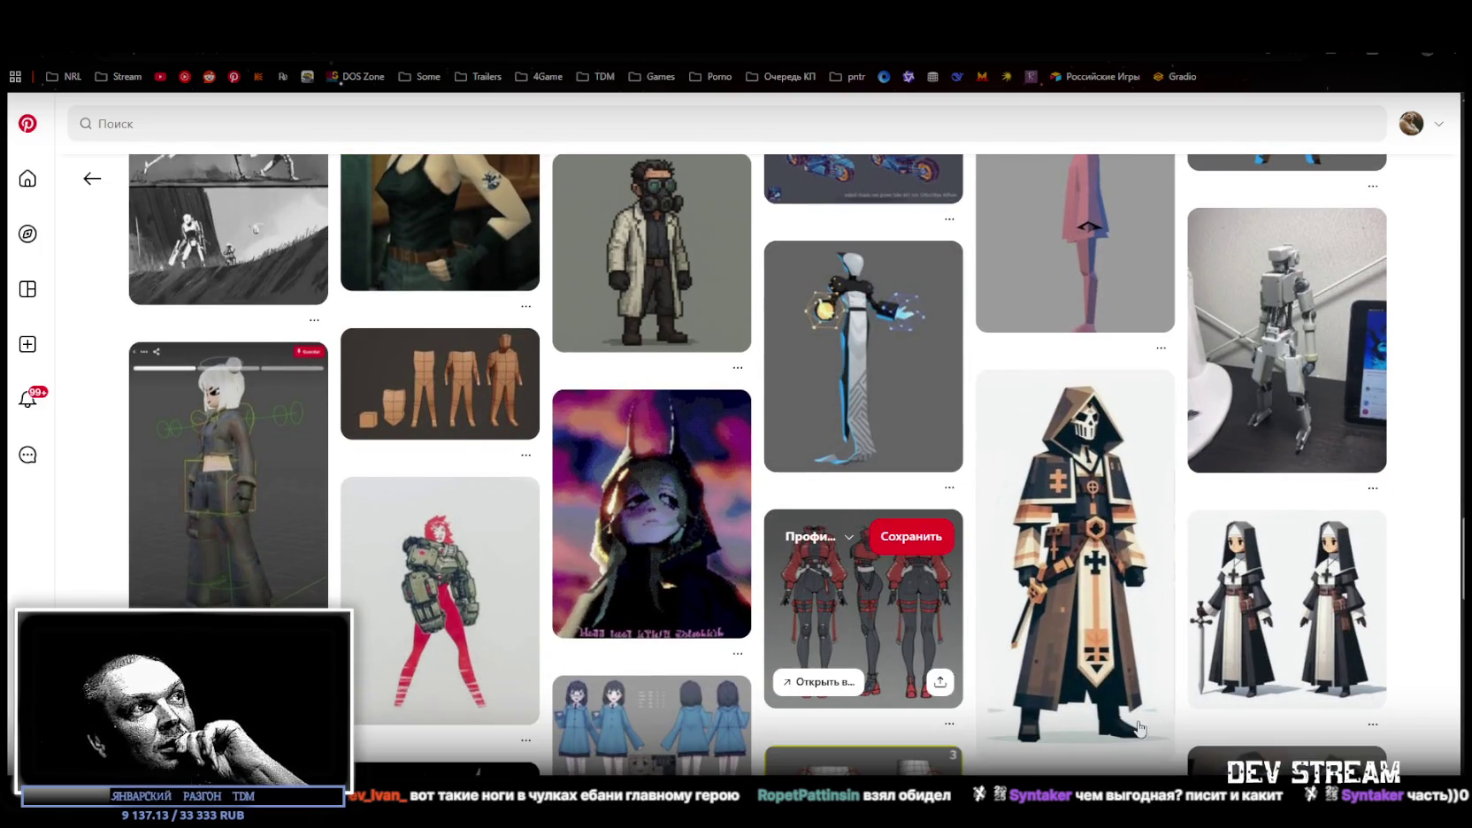
scroll(1142, 699, "down", 1)
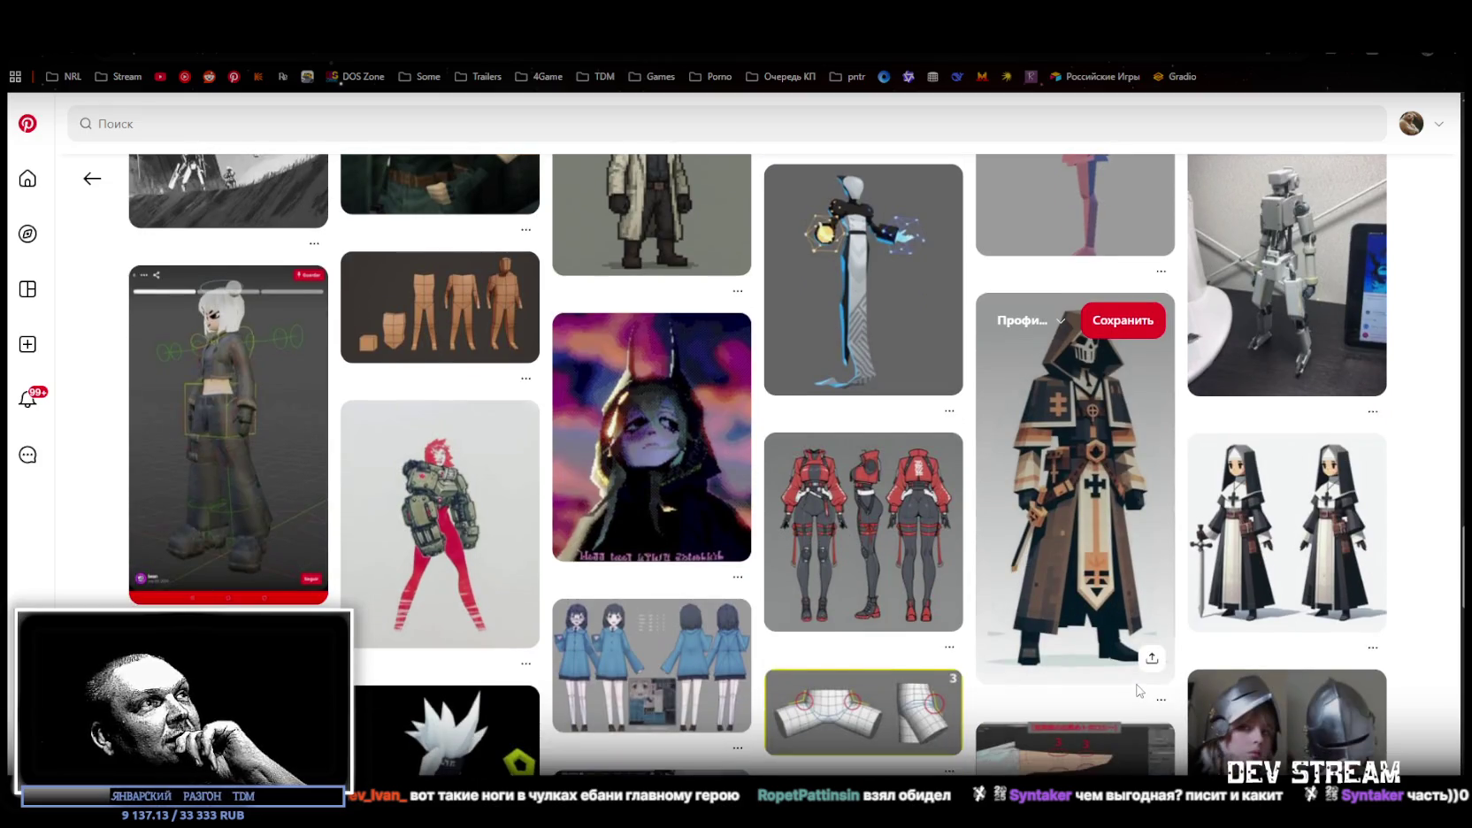
scroll(1140, 694, "down", 1)
scroll(1138, 692, "down", 2)
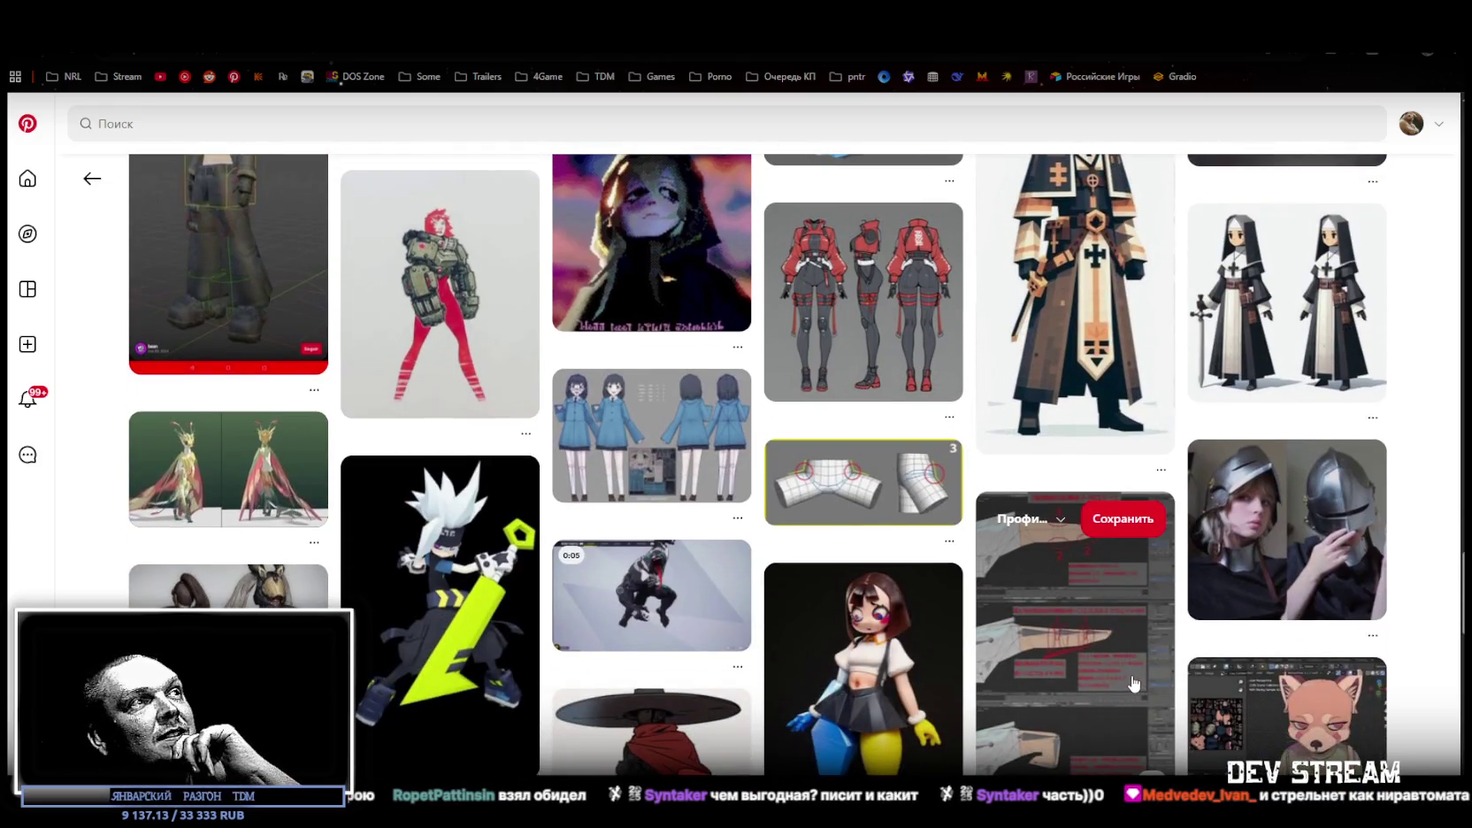
scroll(1134, 682, "down", 1)
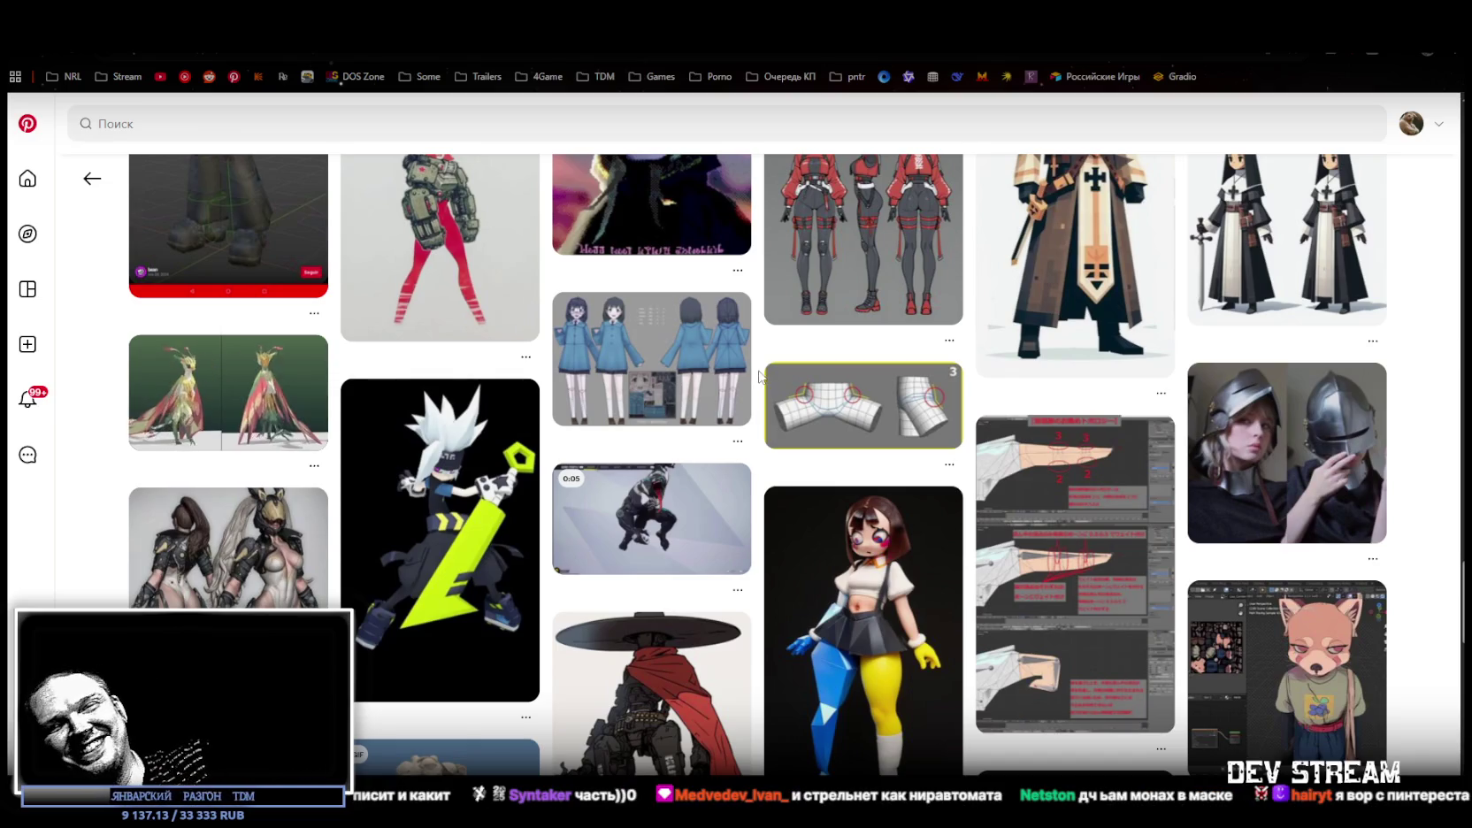
scroll(748, 371, "down", 1)
scroll(750, 372, "down", 1)
scroll(752, 370, "down", 1)
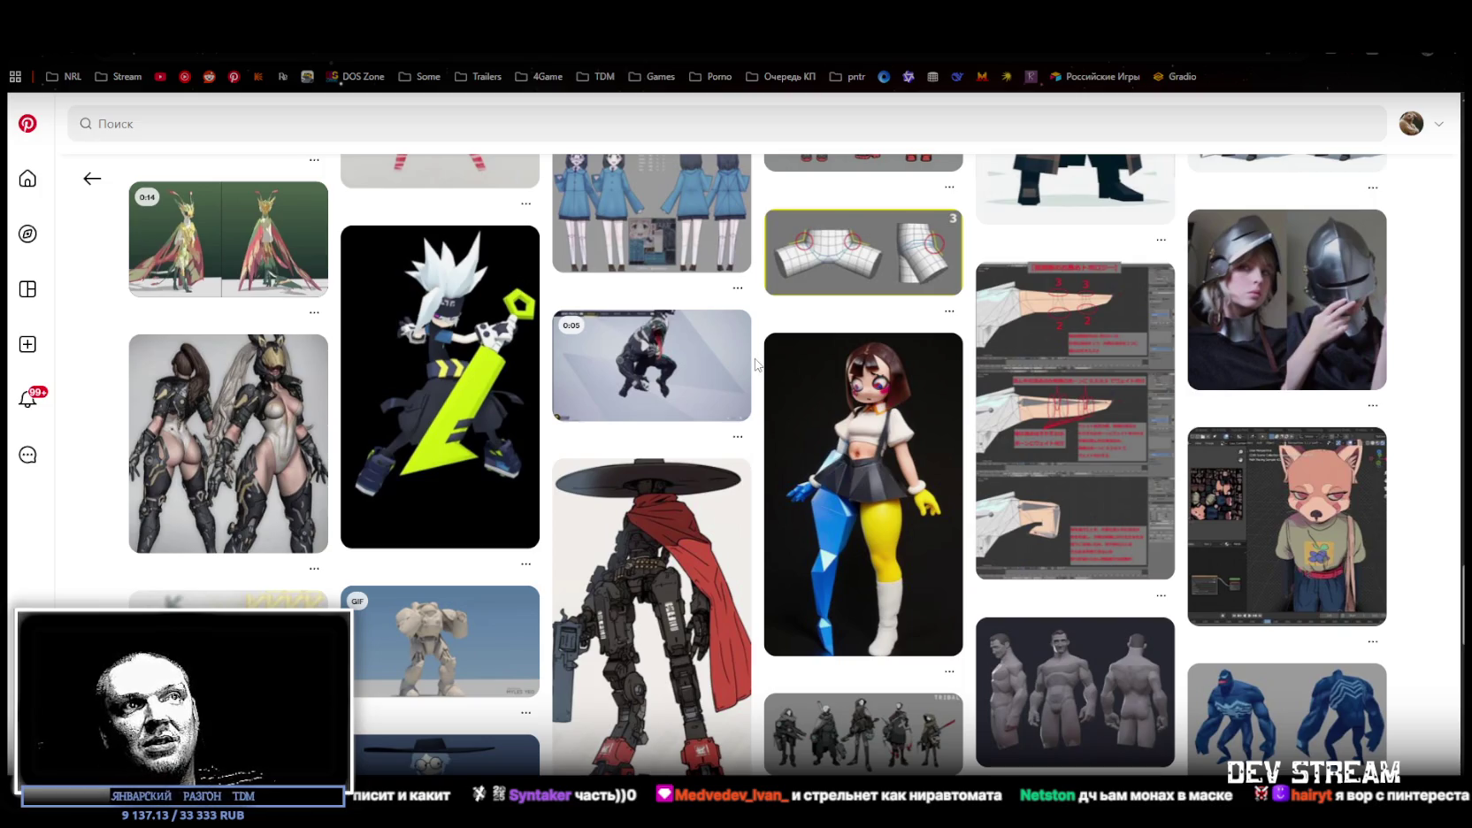
mouse_move(777, 378)
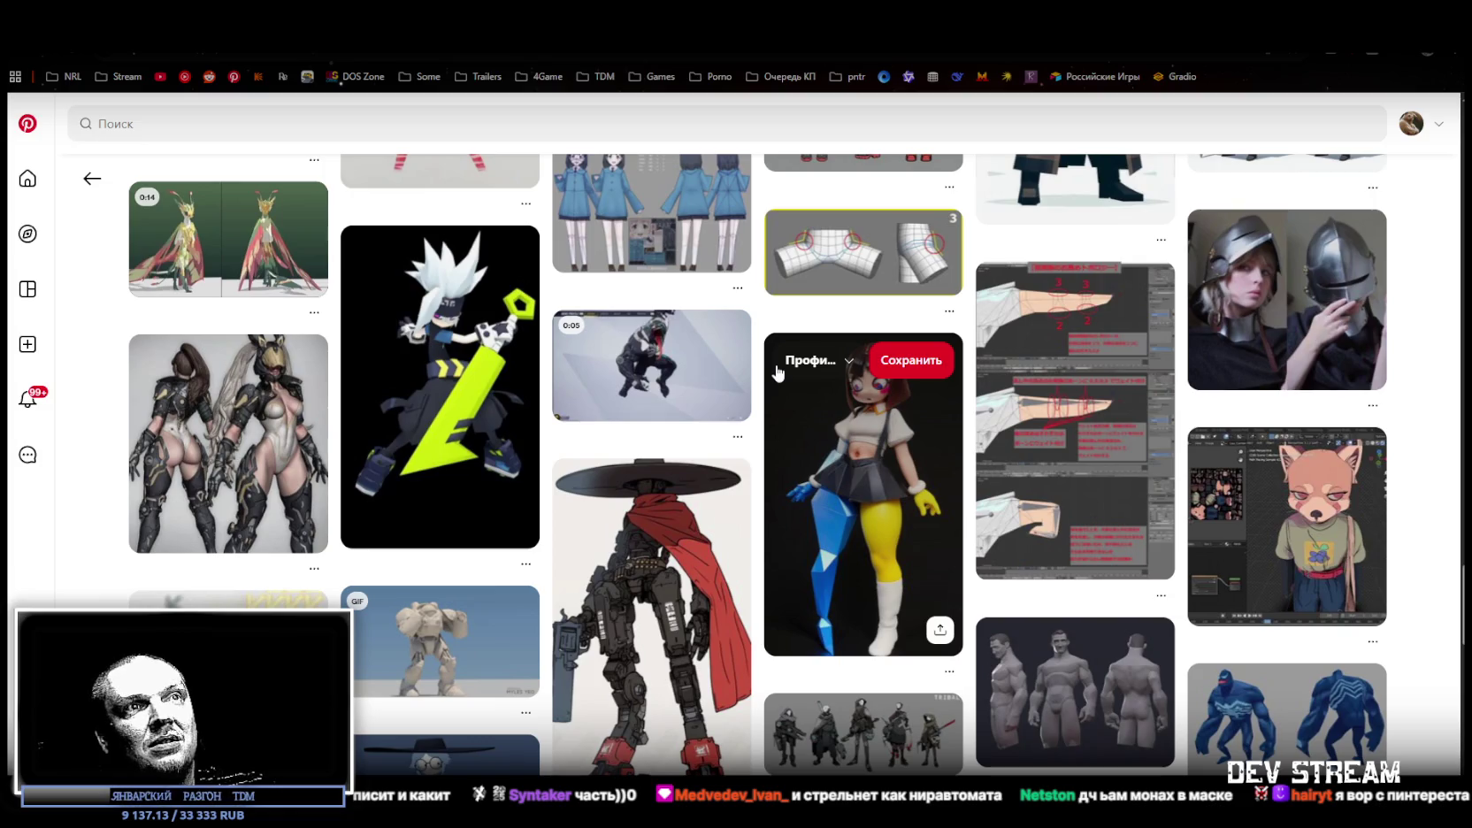
scroll(776, 371, "down", 1)
scroll(779, 364, "down", 1)
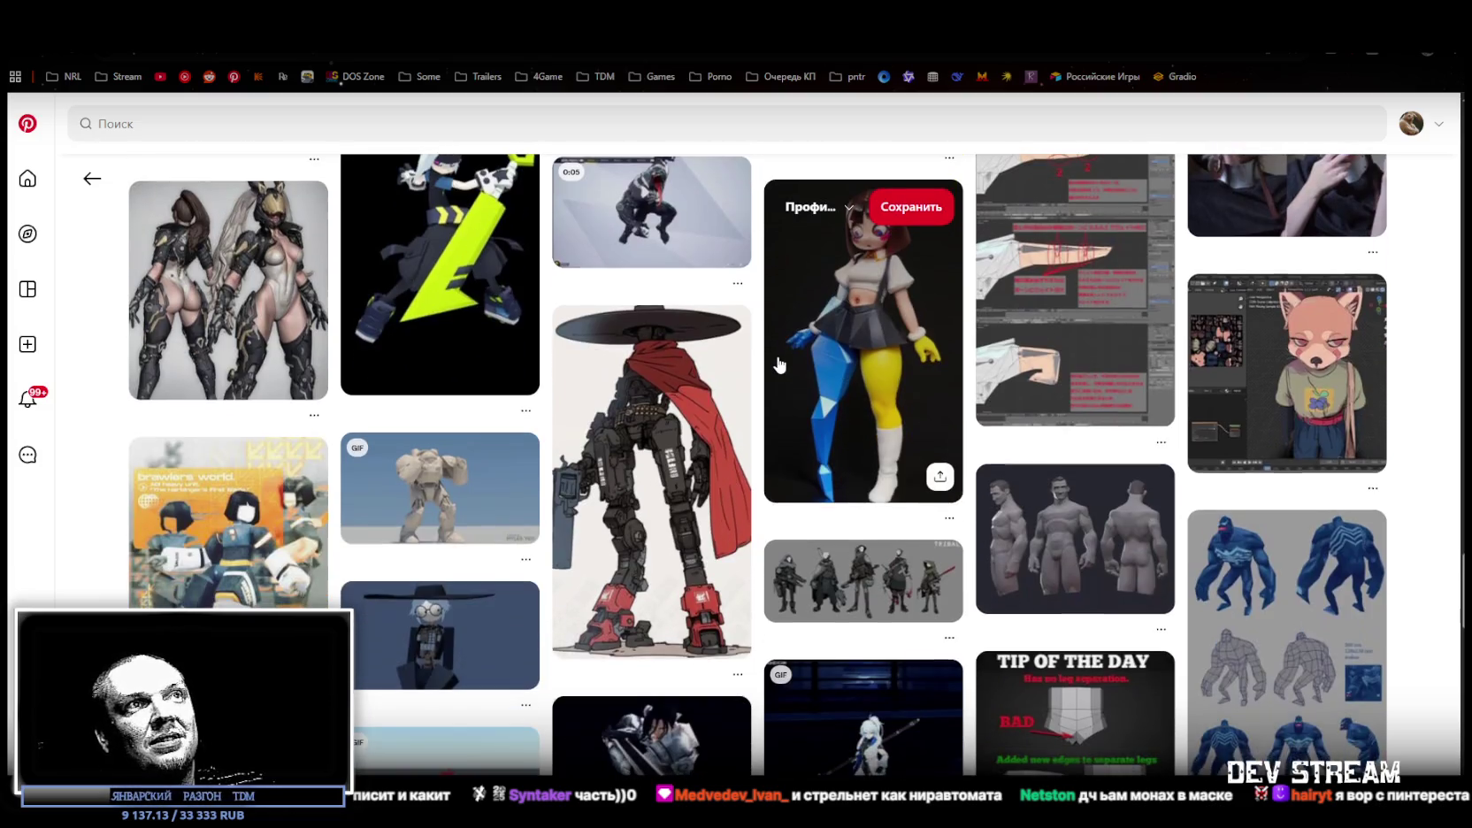
scroll(778, 363, "down", 2)
scroll(778, 363, "down", 1)
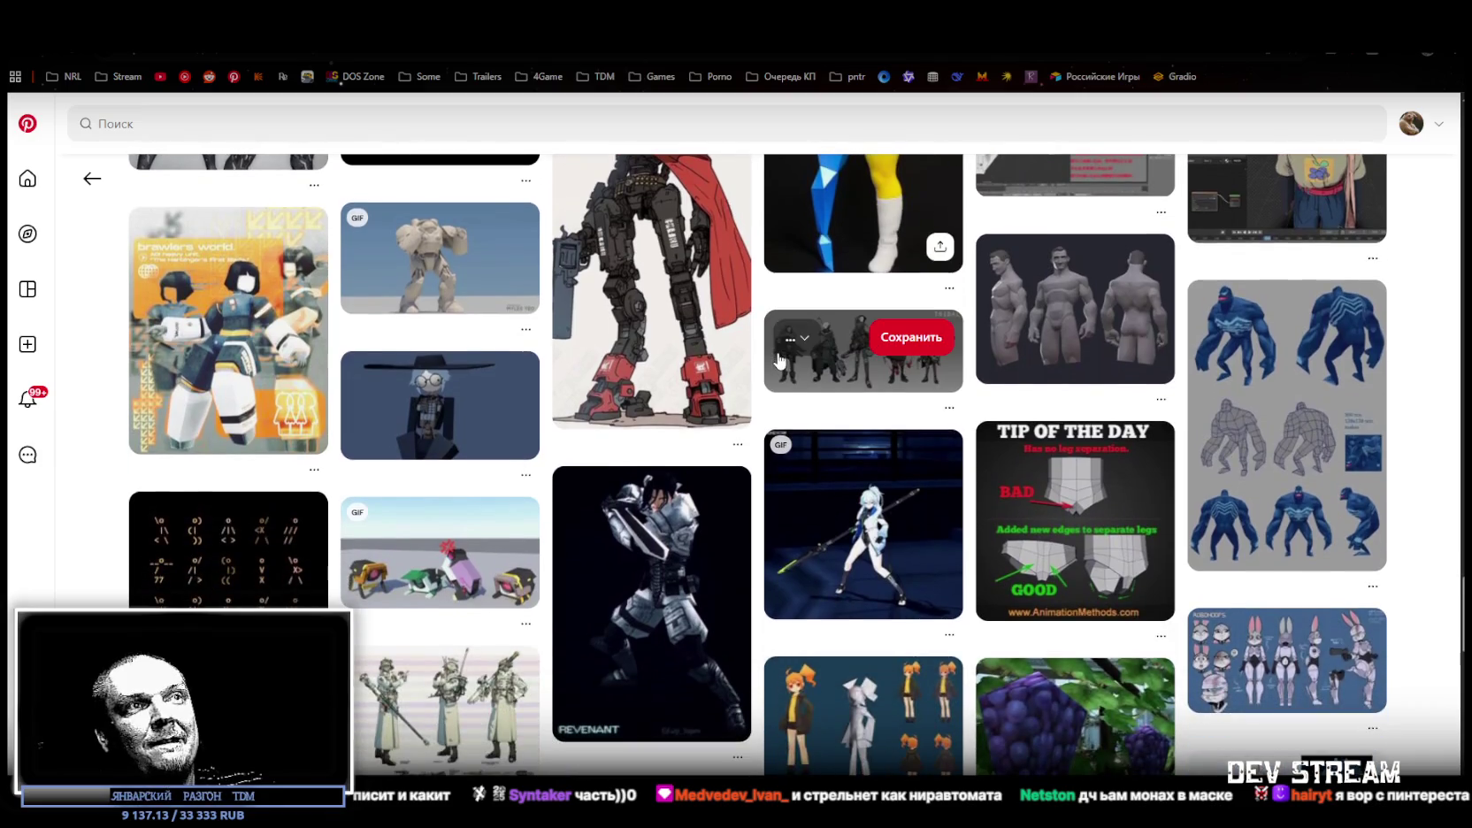
scroll(779, 358, "down", 1)
scroll(777, 361, "down", 2)
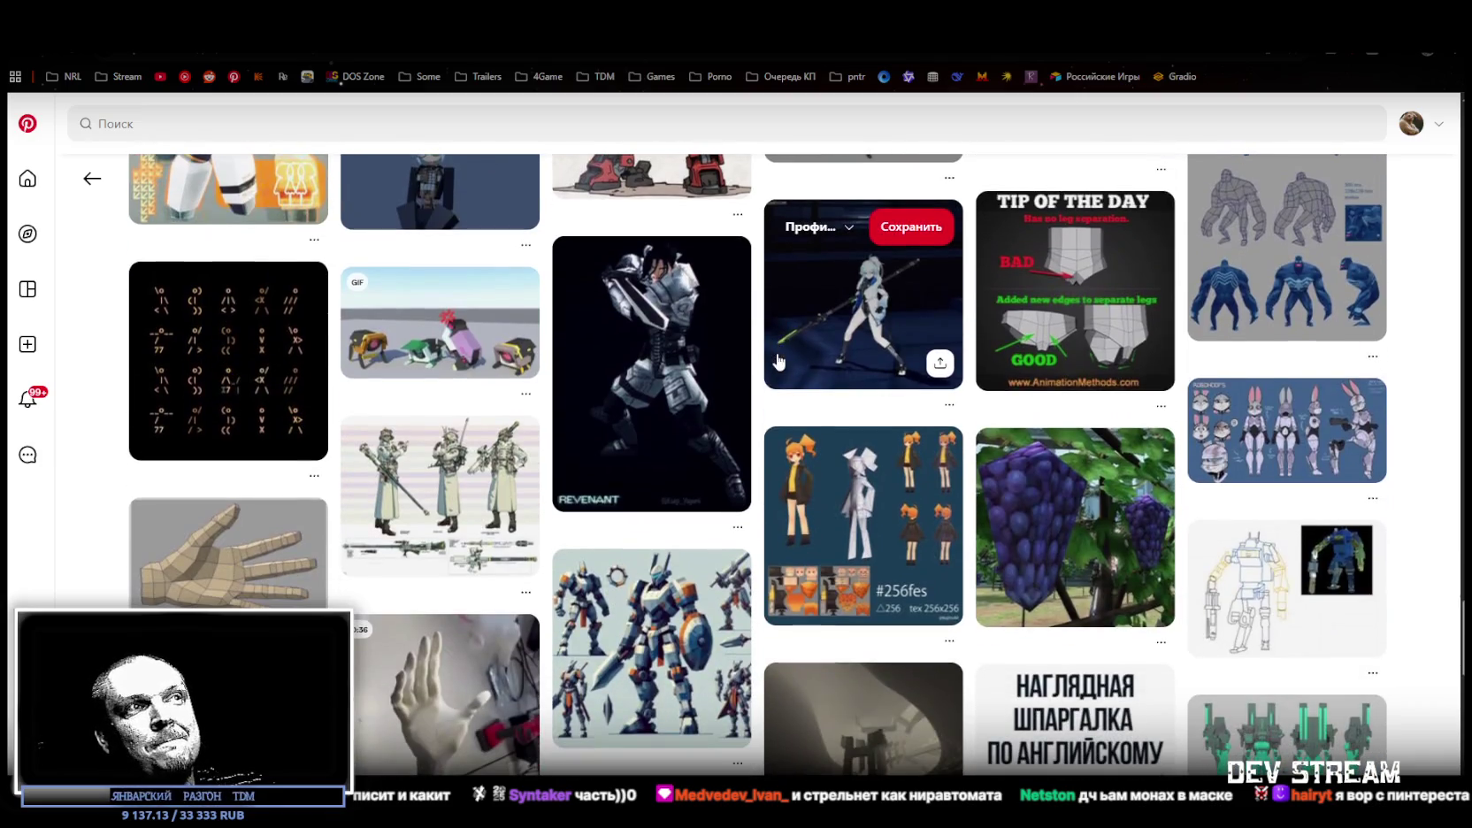
scroll(777, 350, "down", 3)
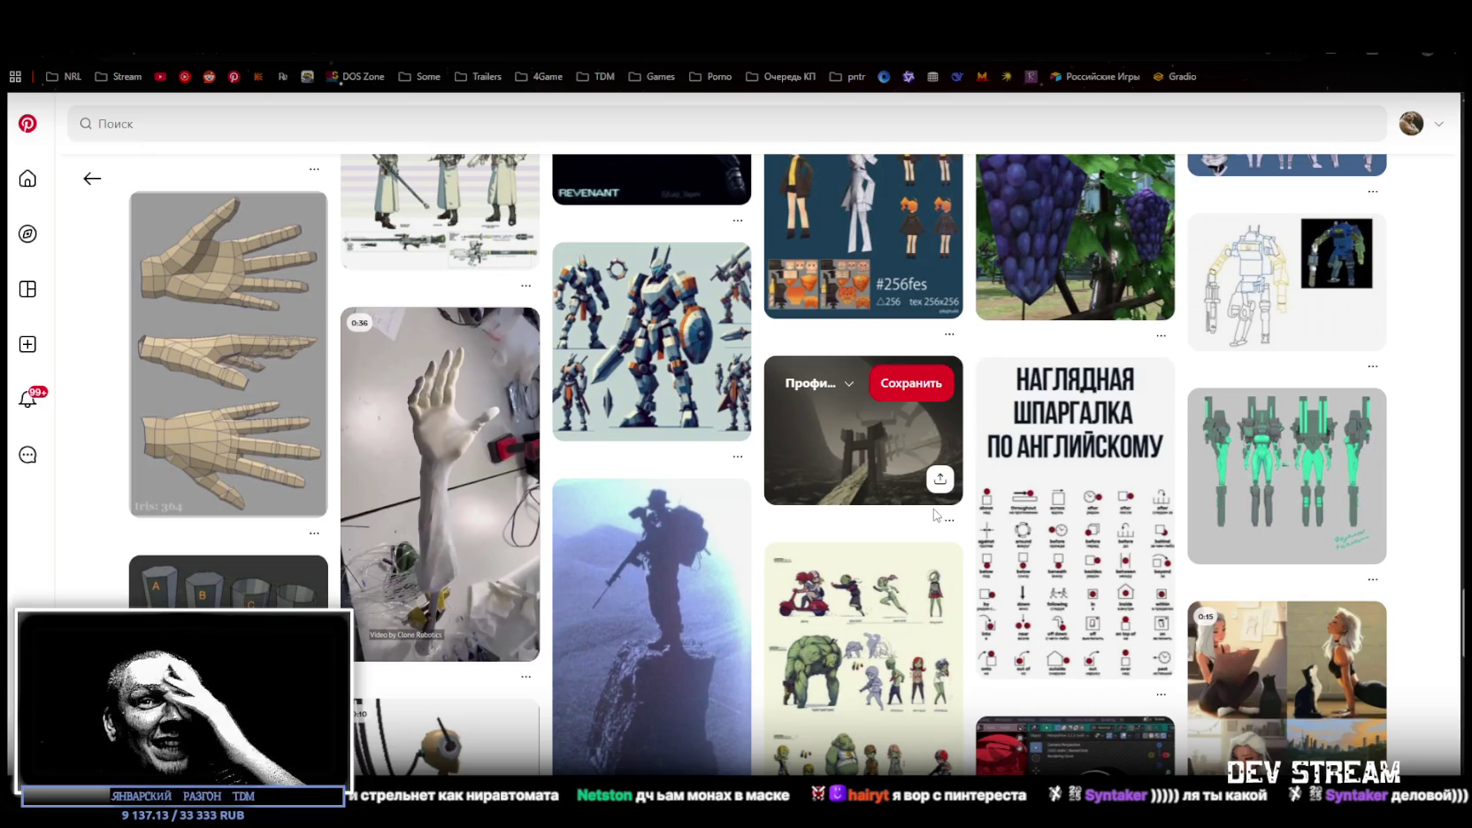
scroll(632, 416, "down", 2)
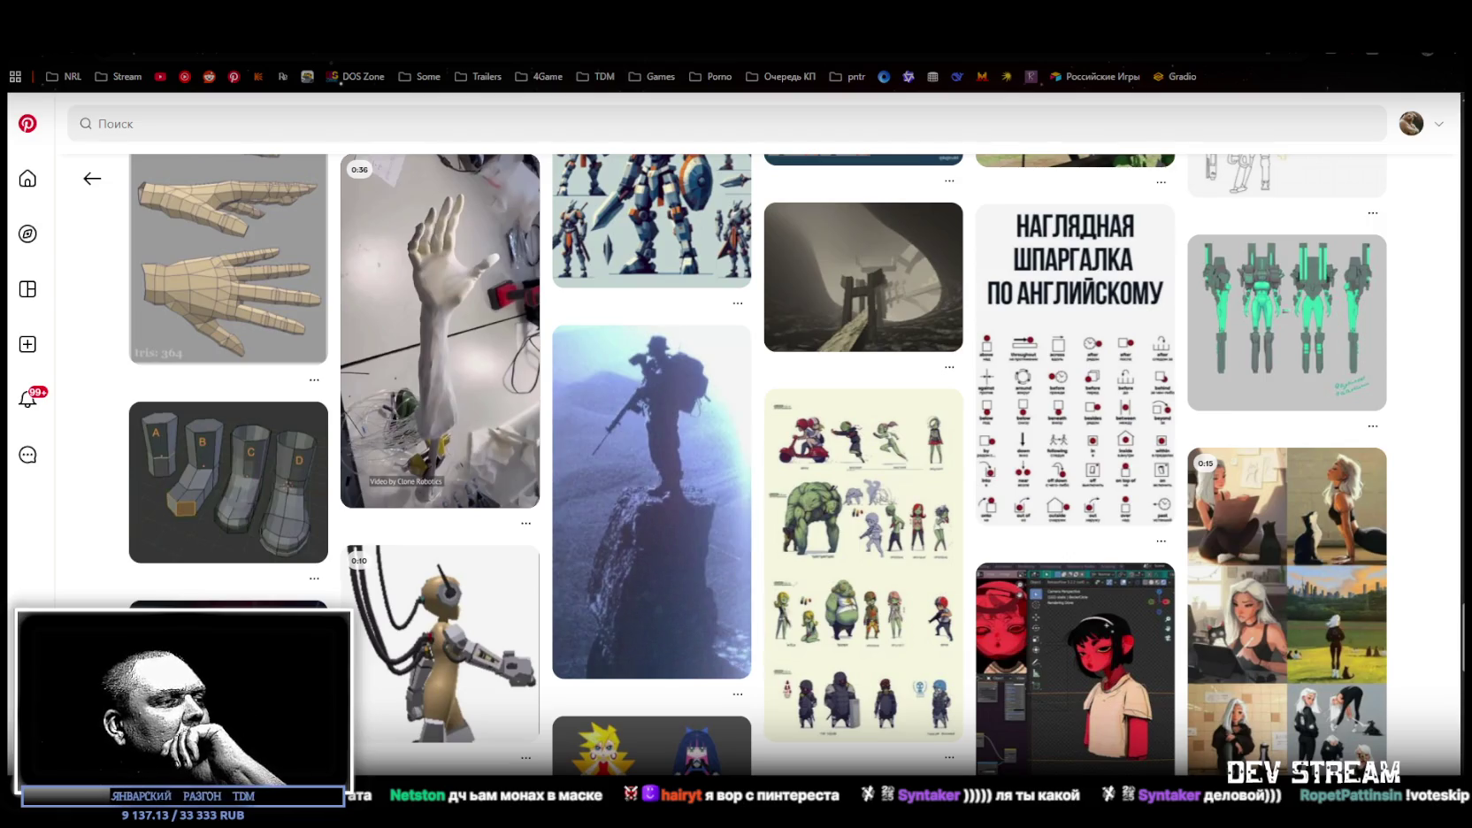
key("alt+Tab")
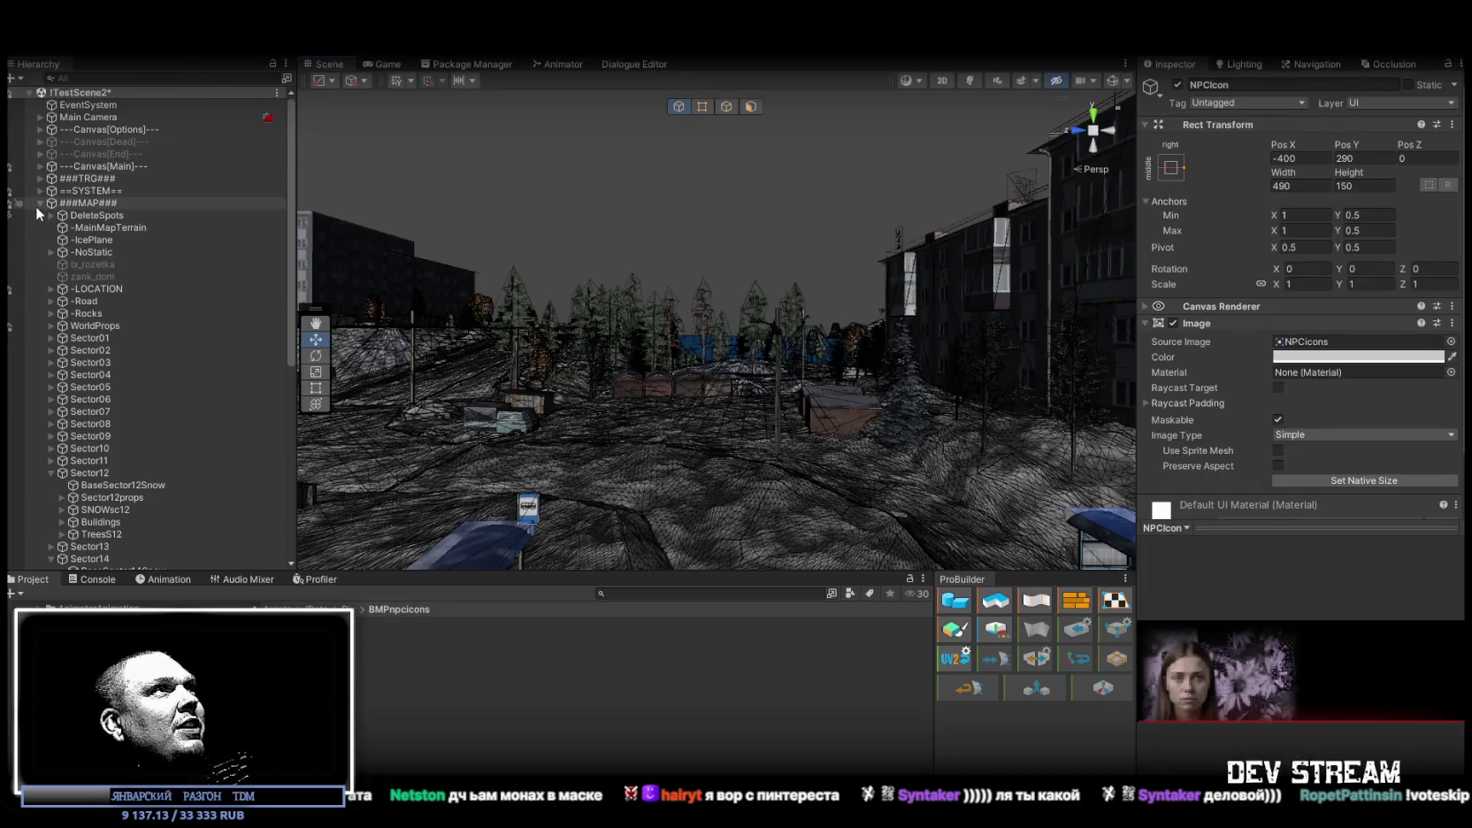
Frame the Player, select its palto_niz coat, and enter Edit Cloth Constraints zoomed in on the vertices
left_click(40, 203)
double_click(89, 216)
left_click_drag(594, 212, 721, 281)
left_click(719, 276)
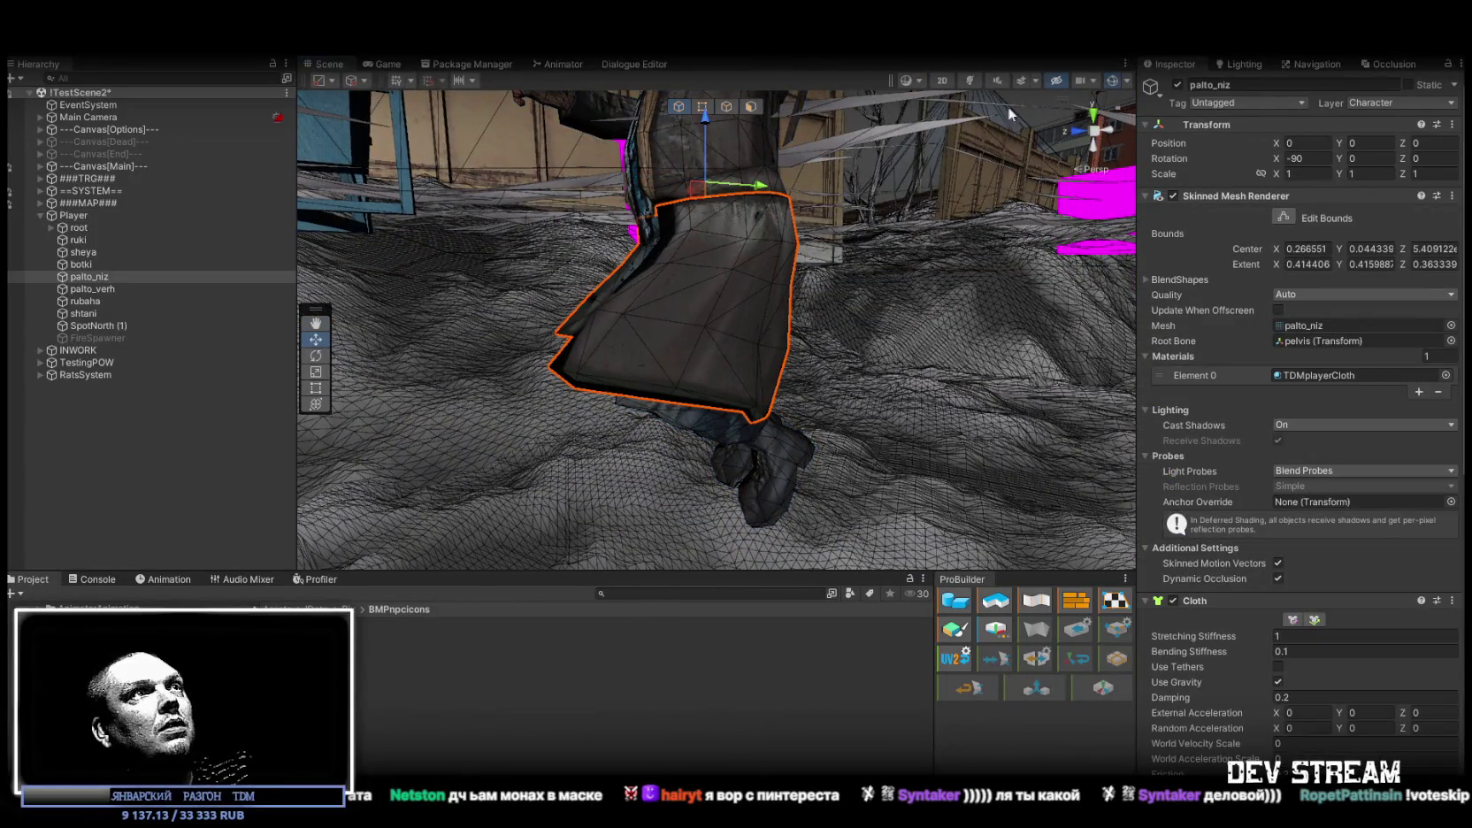
mouse_move(726, 305)
left_mouse_down()
mouse_move(672, 293)
mouse_move(727, 346)
left_mouse_up()
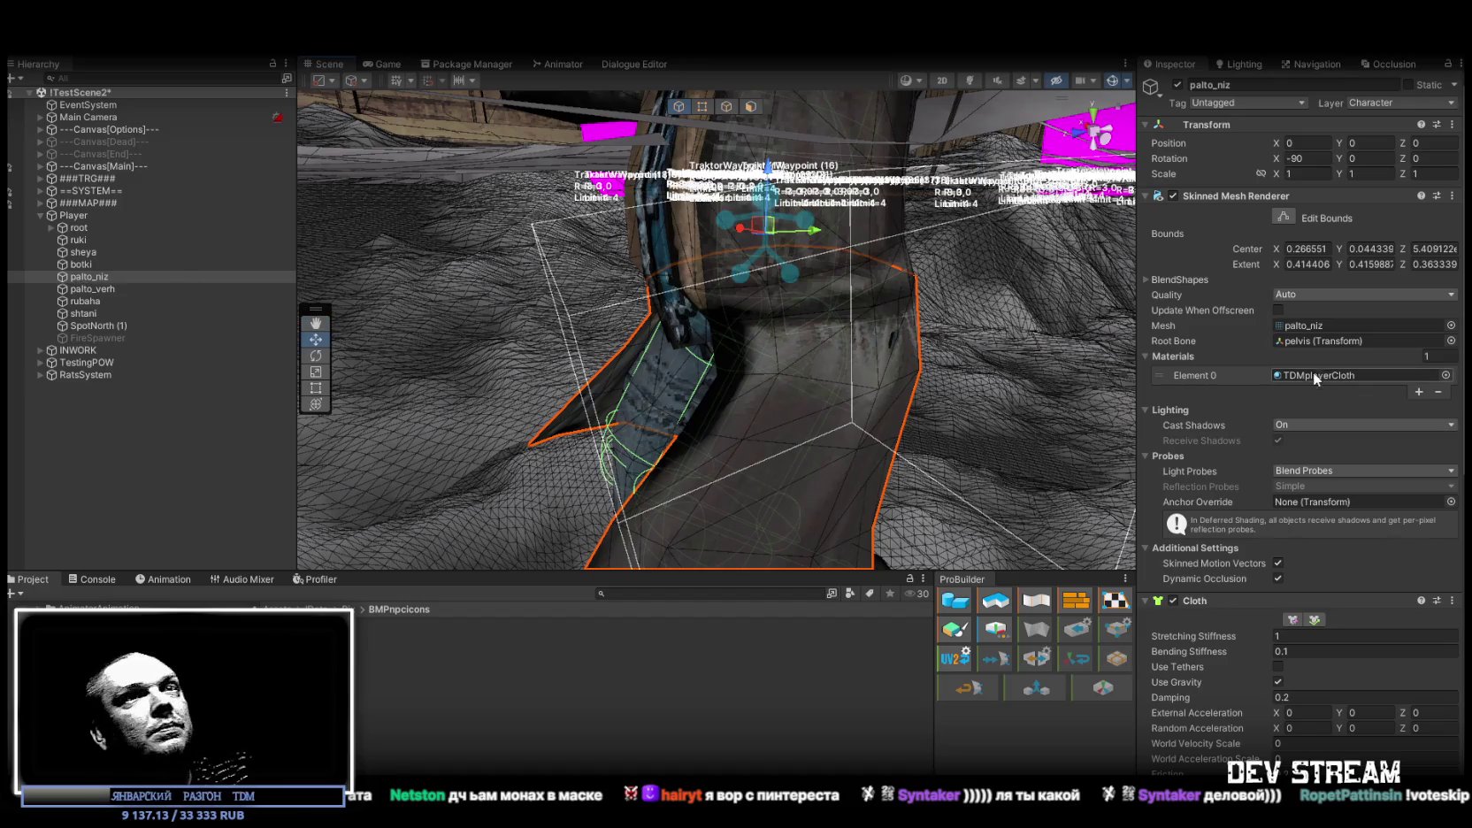
left_click(1292, 618)
mouse_move(708, 400)
left_mouse_down()
mouse_move(836, 353)
mouse_move(1044, 377)
mouse_move(844, 328)
mouse_move(929, 297)
mouse_move(902, 335)
mouse_move(646, 326)
mouse_move(562, 305)
mouse_move(548, 286)
mouse_move(566, 265)
mouse_move(690, 370)
mouse_move(660, 332)
mouse_move(685, 354)
mouse_move(904, 287)
mouse_move(670, 389)
mouse_move(864, 351)
mouse_move(910, 359)
mouse_move(889, 405)
mouse_move(670, 443)
mouse_move(758, 465)
mouse_move(788, 424)
left_mouse_up()
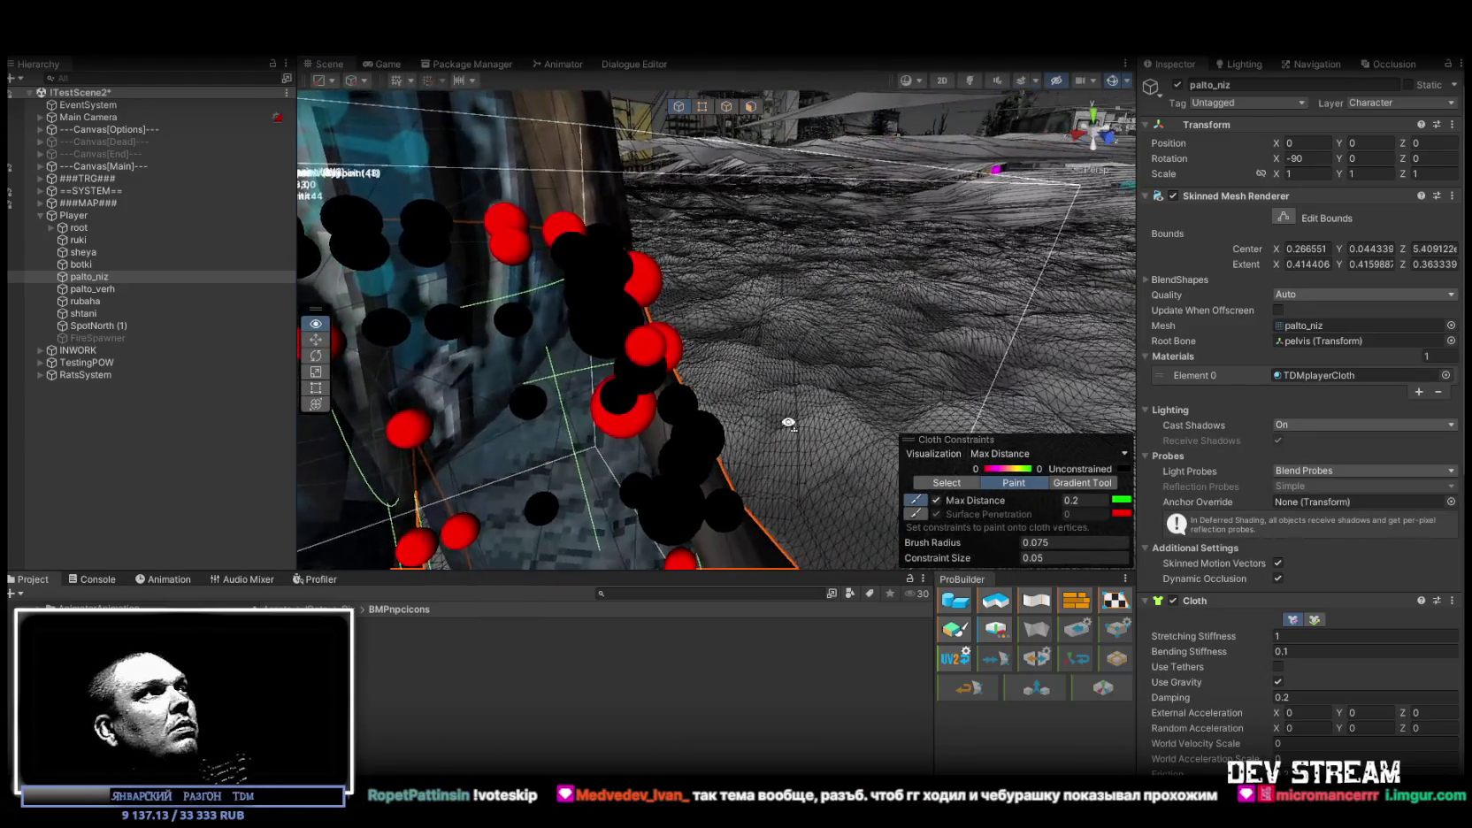
Deactivate the player parts ruki through SpotNorth (1), keeping only palto_niz active
left_click(95, 239)
left_click(99, 325, "shift")
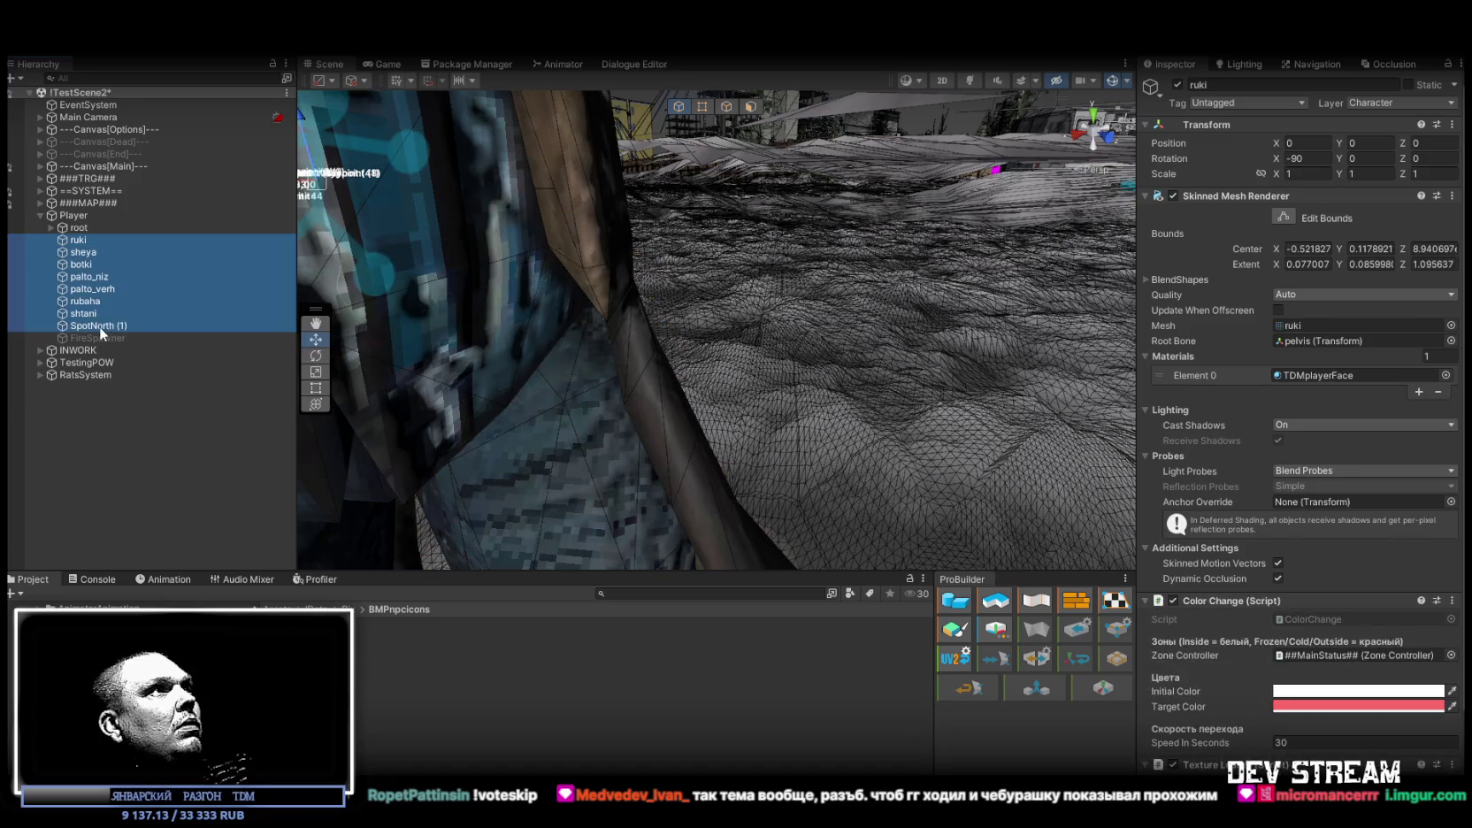
left_click(1176, 85)
left_click(112, 276)
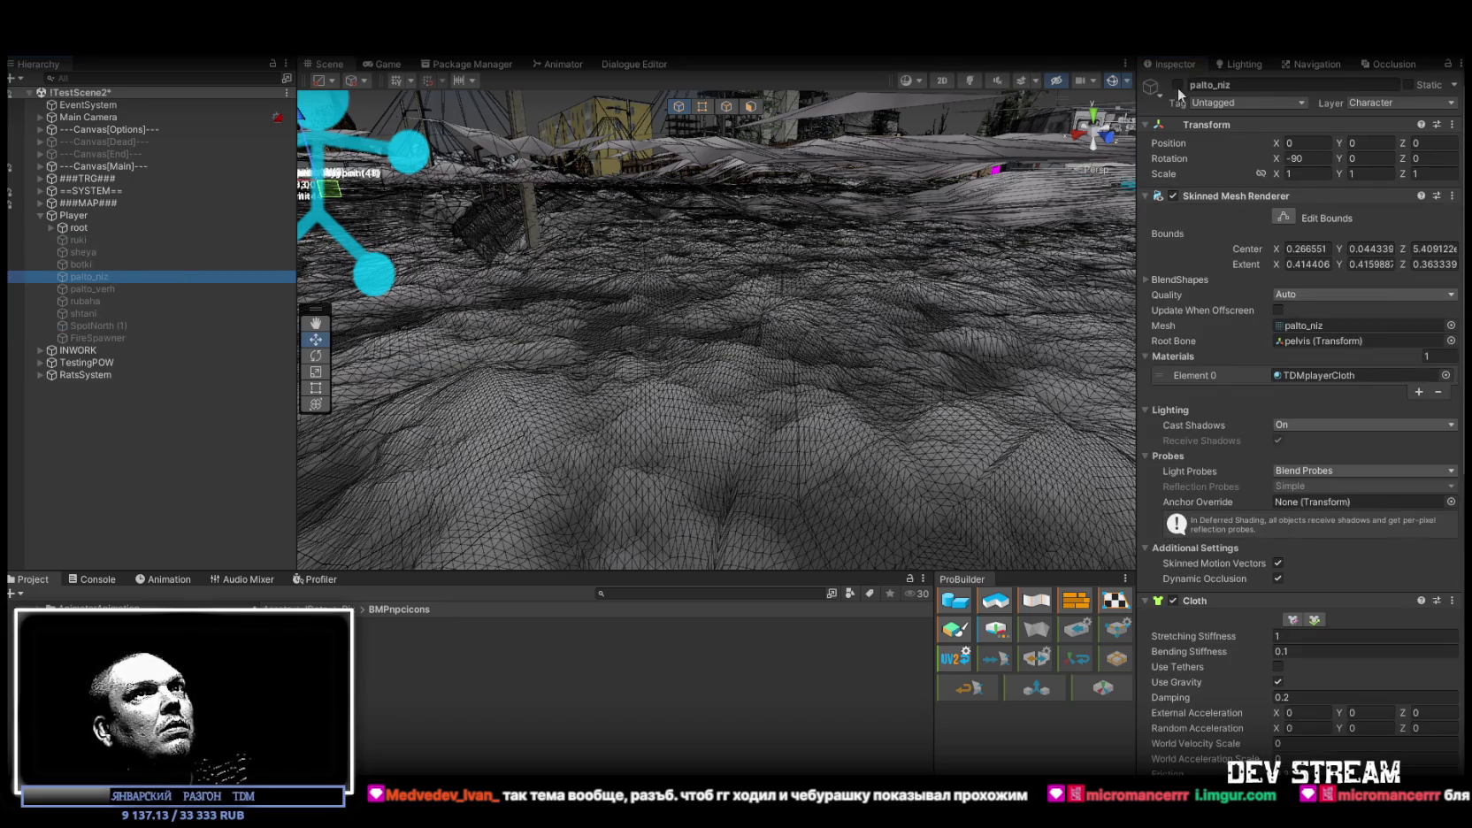
left_click(1177, 85)
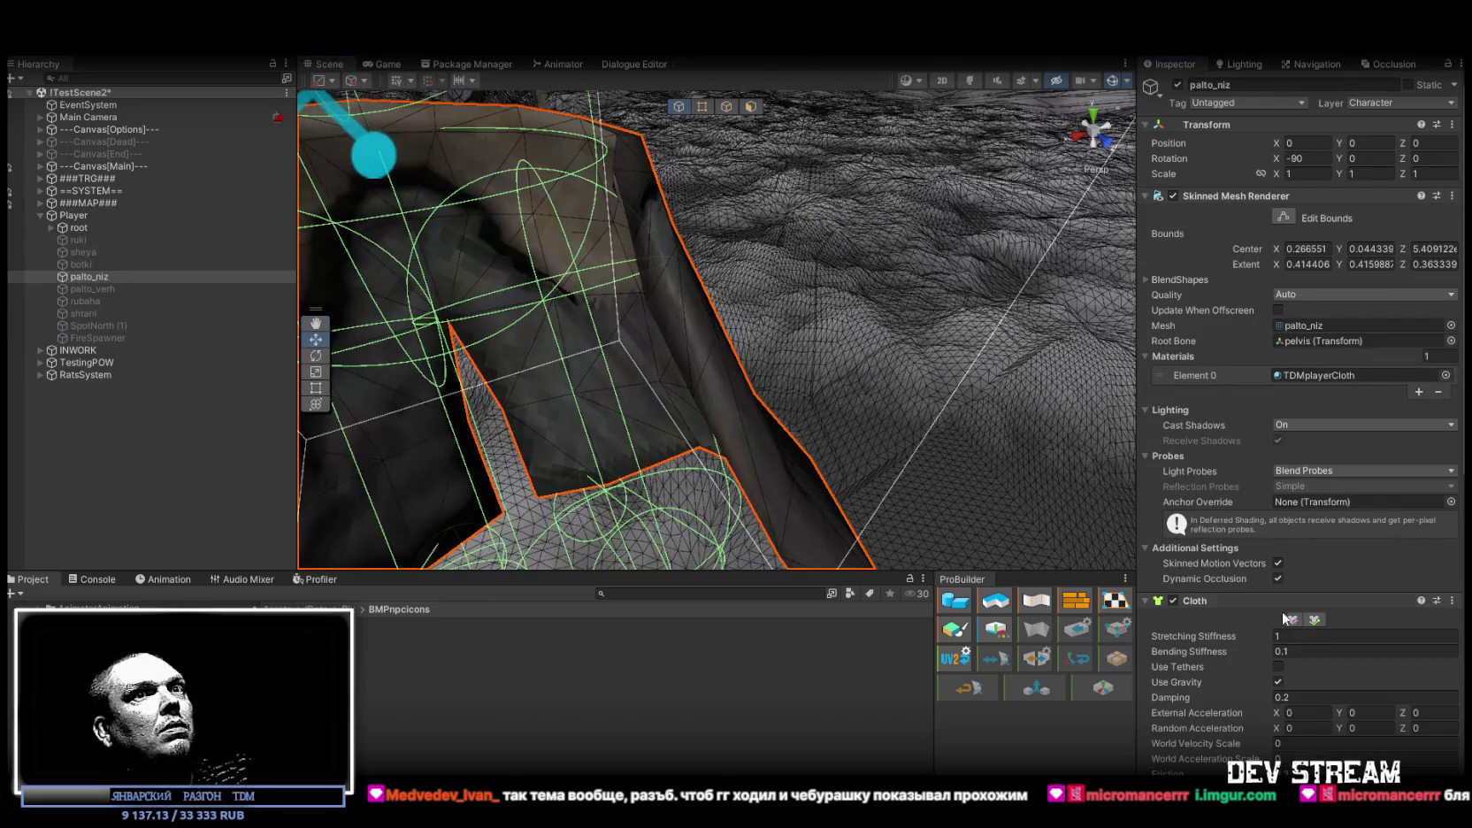
Reopen Edit Cloth Constraints for palto_niz, frame its constraint points, and switch to vertex selection
left_click(1292, 620)
mouse_move(713, 292)
left_mouse_down()
mouse_move(647, 278)
mouse_move(782, 322)
mouse_move(762, 289)
mouse_move(763, 224)
mouse_move(949, 205)
mouse_move(929, 160)
mouse_move(855, 214)
mouse_move(838, 270)
left_mouse_up()
scroll(787, 319, "down", 5)
scroll(758, 239, "up", 4)
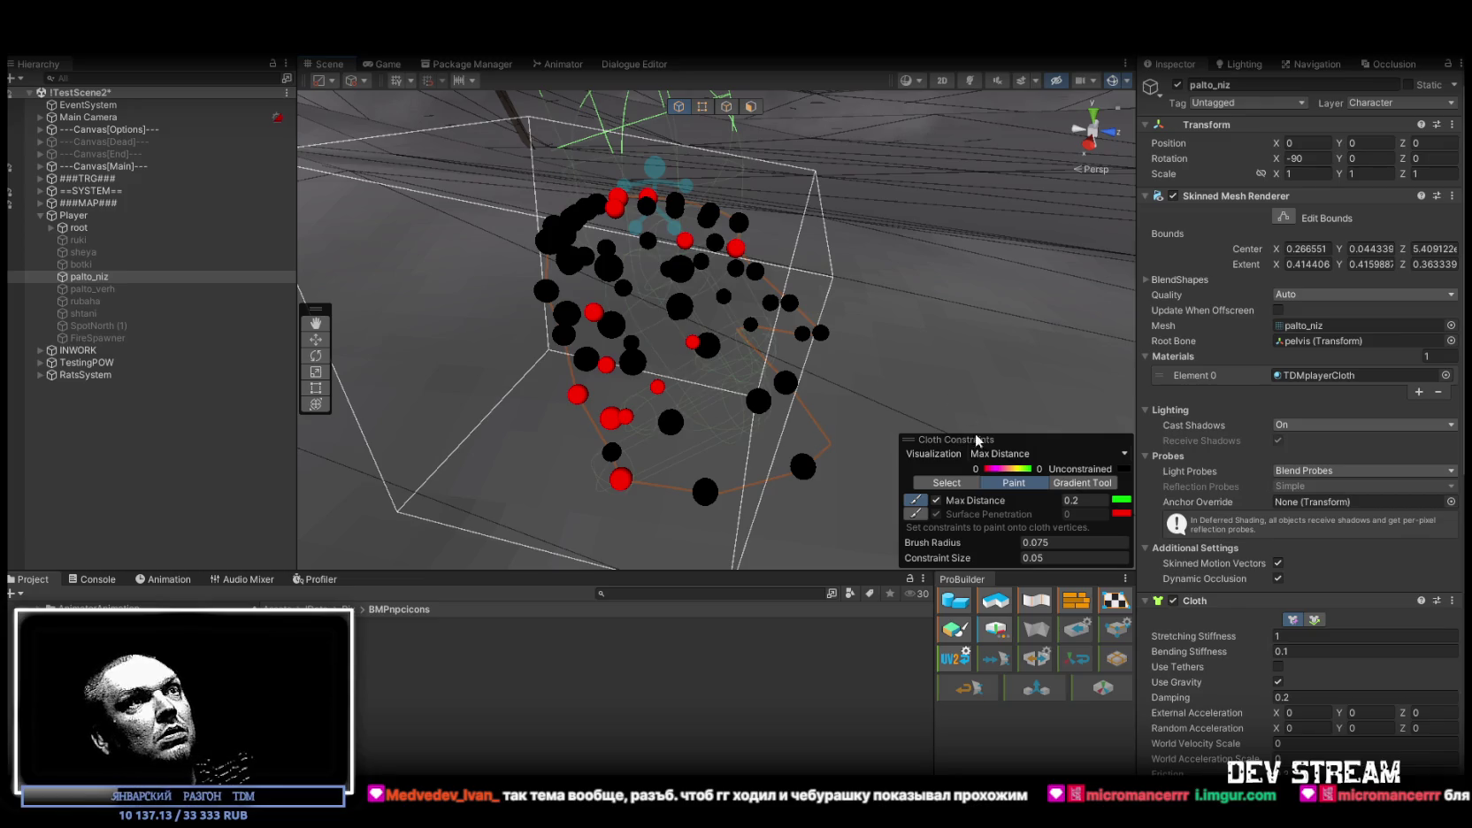
left_click(947, 483)
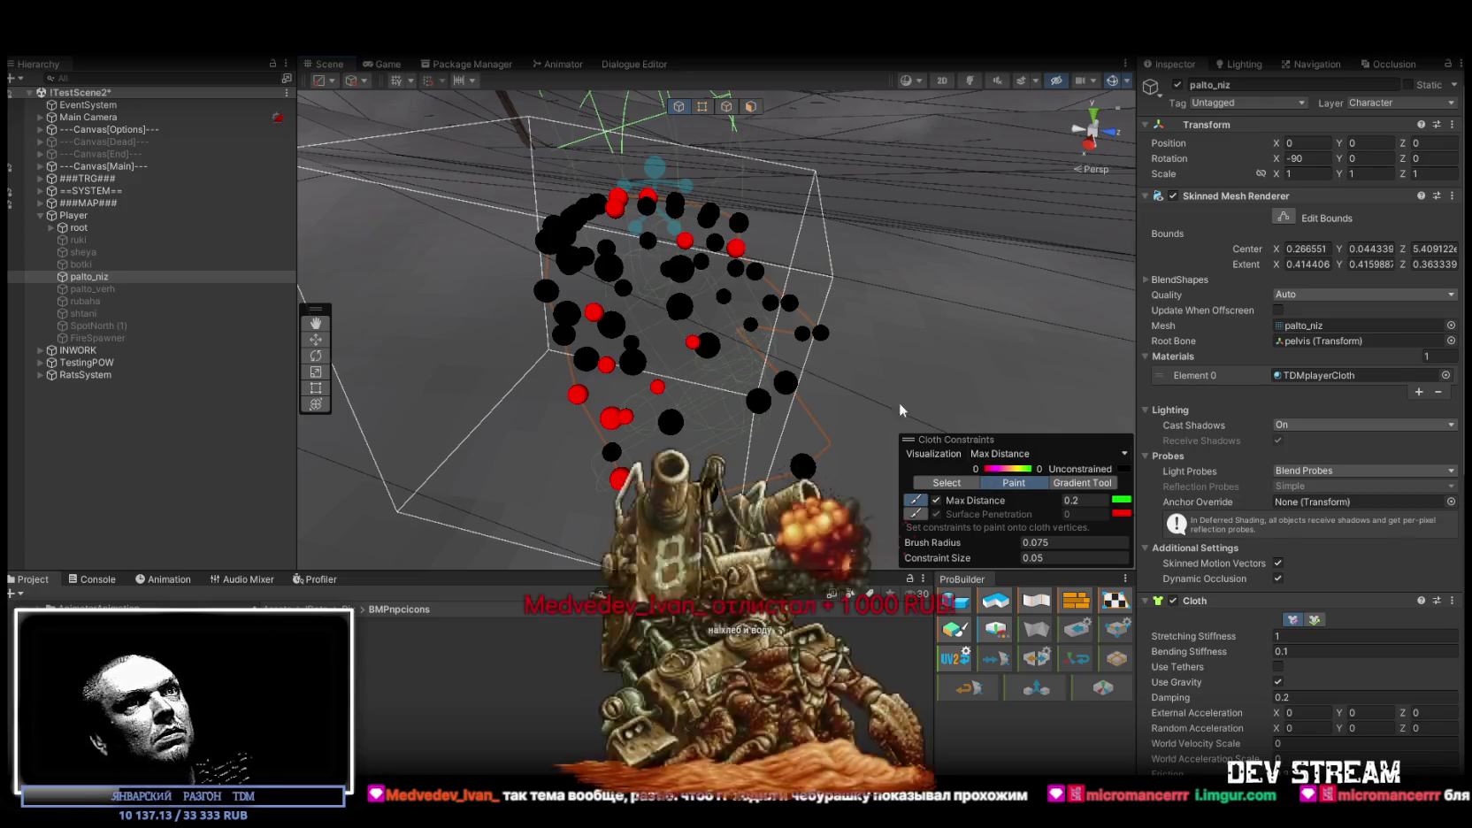
Select all 61 coat cloth vertices and untick Max Distance so none stay constrained
mouse_move(497, 156)
left_mouse_down()
mouse_move(869, 415)
mouse_move(874, 522)
left_mouse_up()
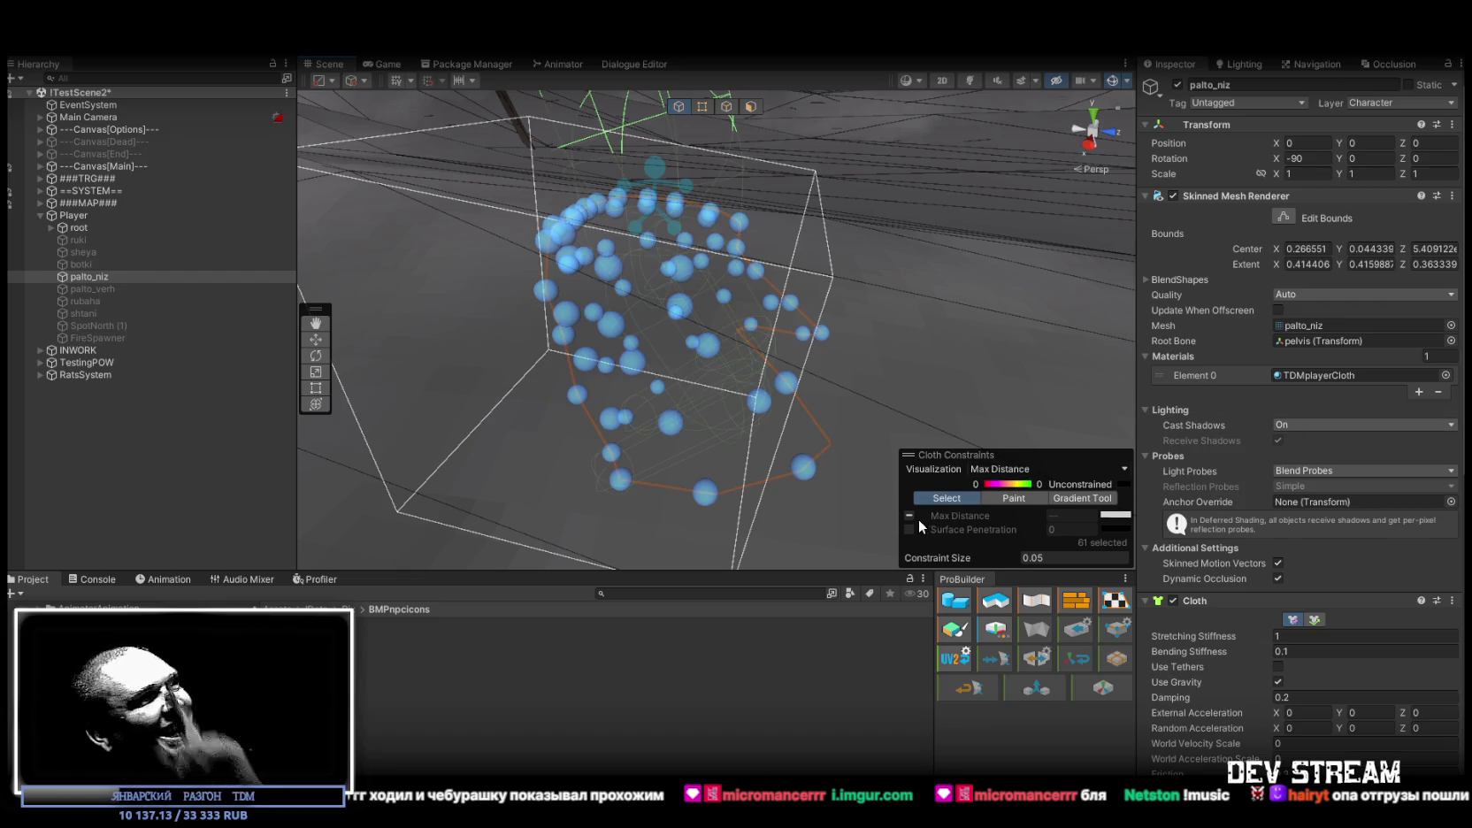
left_click(911, 515)
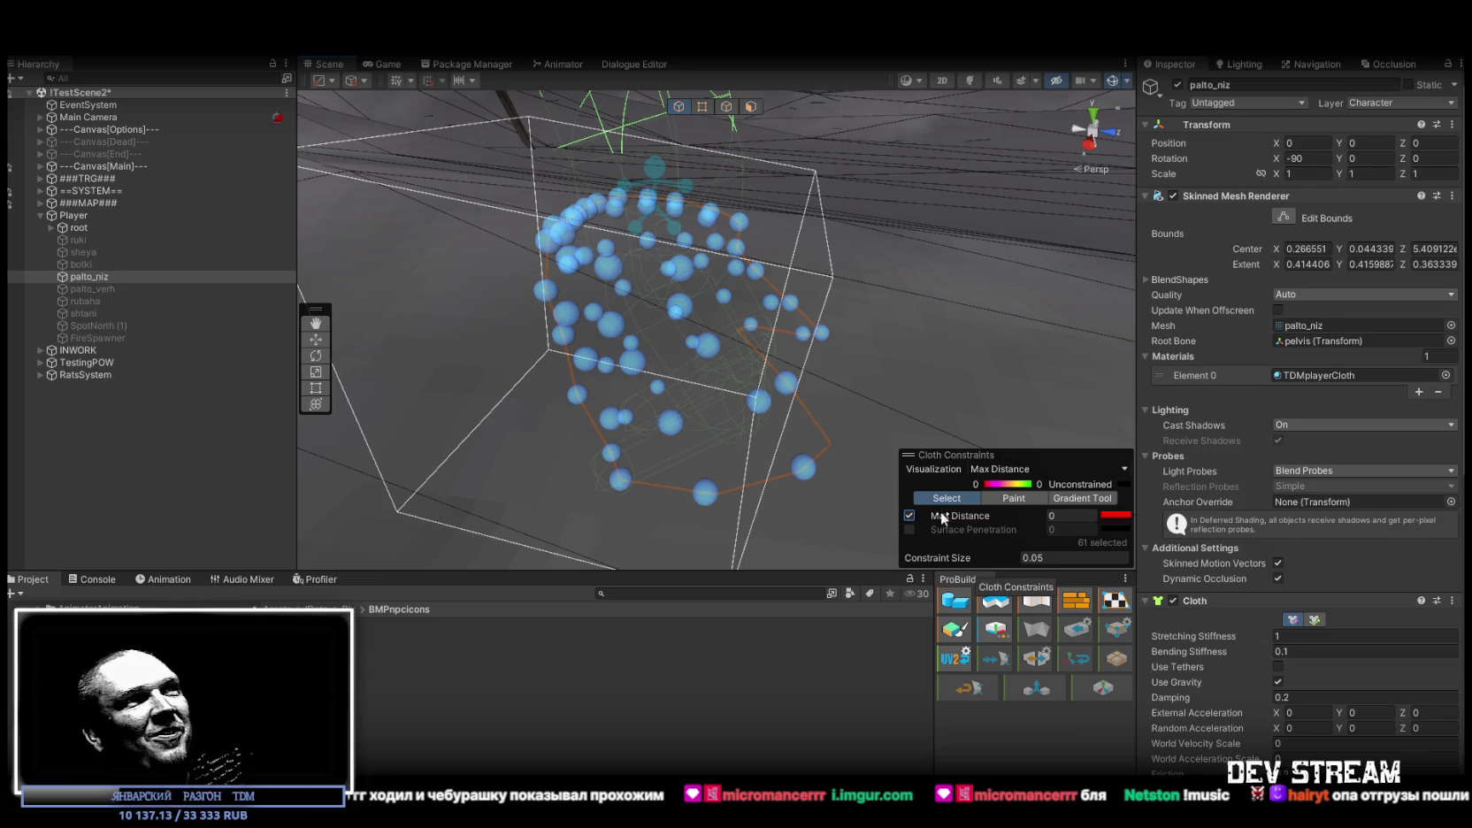
mouse_move(631, 273)
left_mouse_down("alt")
mouse_move(624, 220)
mouse_move(460, 293)
mouse_move(380, 295)
mouse_move(455, 203)
mouse_move(829, 461)
mouse_move(851, 494)
left_mouse_up("alt")
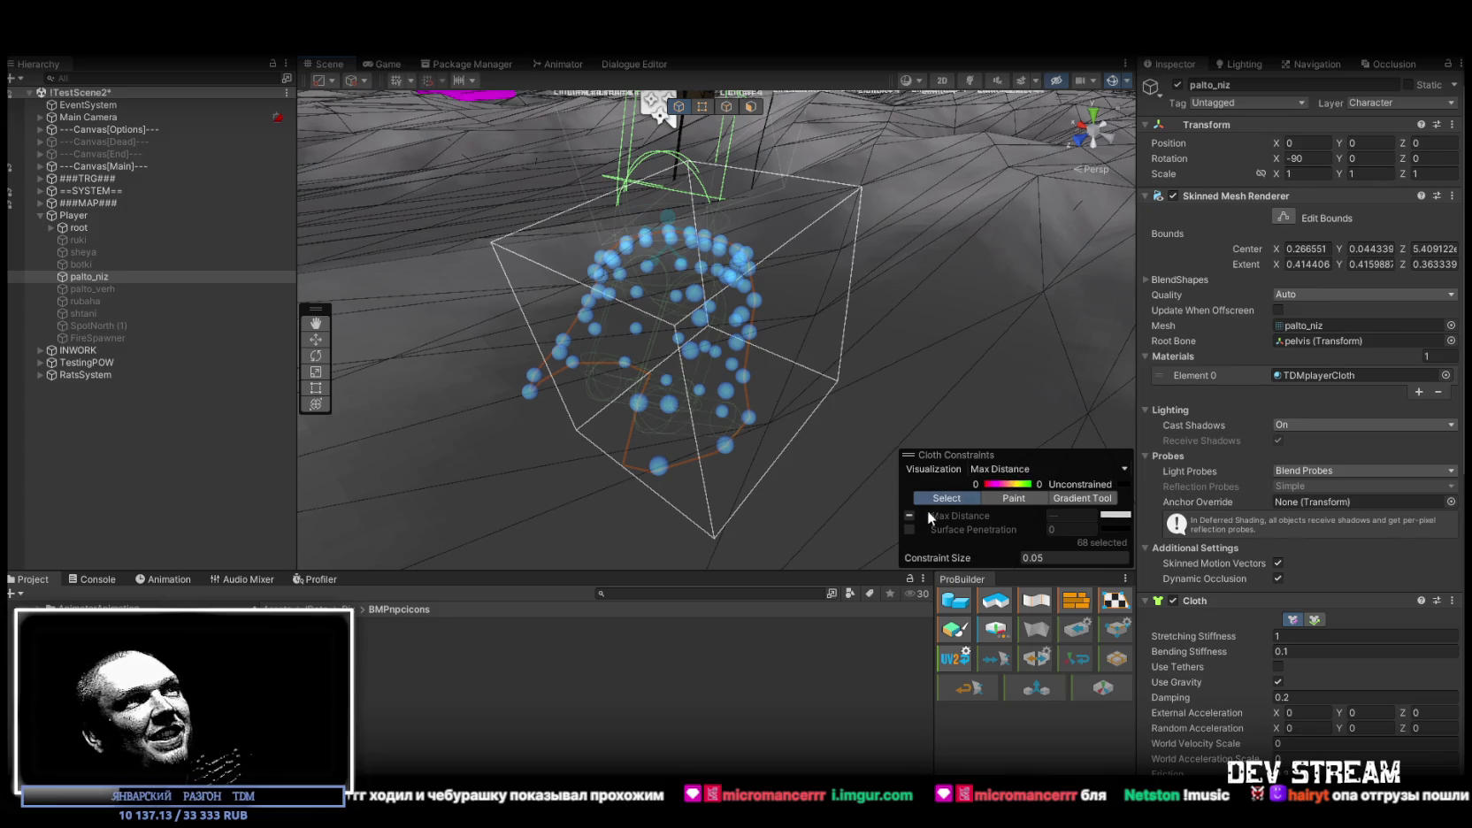
mouse_move(708, 398)
left_mouse_down("alt")
mouse_move(637, 336)
mouse_move(491, 270)
mouse_move(824, 483)
left_mouse_up("alt")
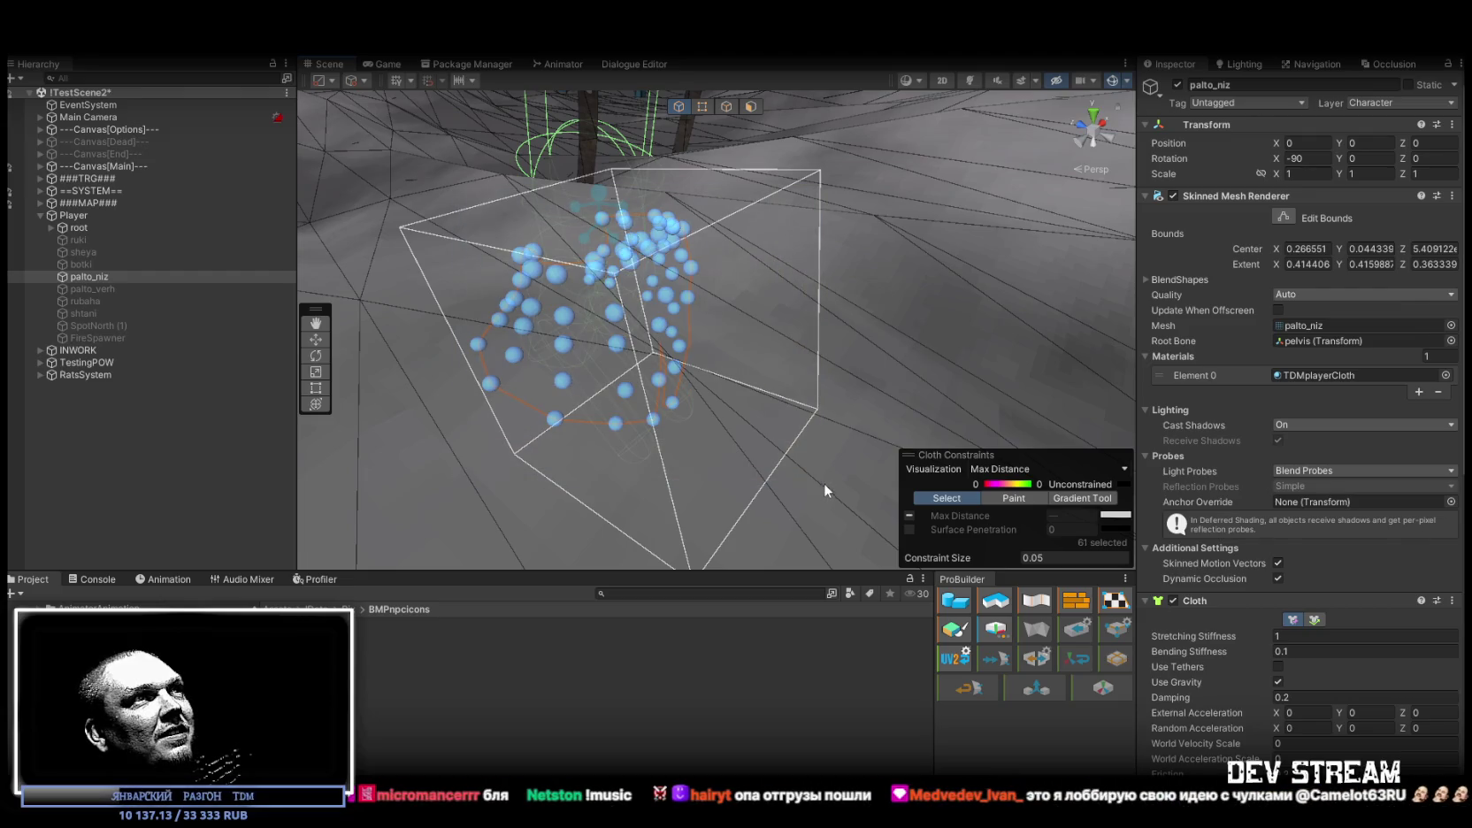
left_click(909, 516)
mouse_move(823, 267)
left_mouse_down("alt")
mouse_move(417, 230)
mouse_move(843, 274)
mouse_move(633, 253)
mouse_move(506, 200)
mouse_move(347, 71)
mouse_move(271, 115)
mouse_move(261, 150)
mouse_move(262, 116)
left_mouse_up("alt")
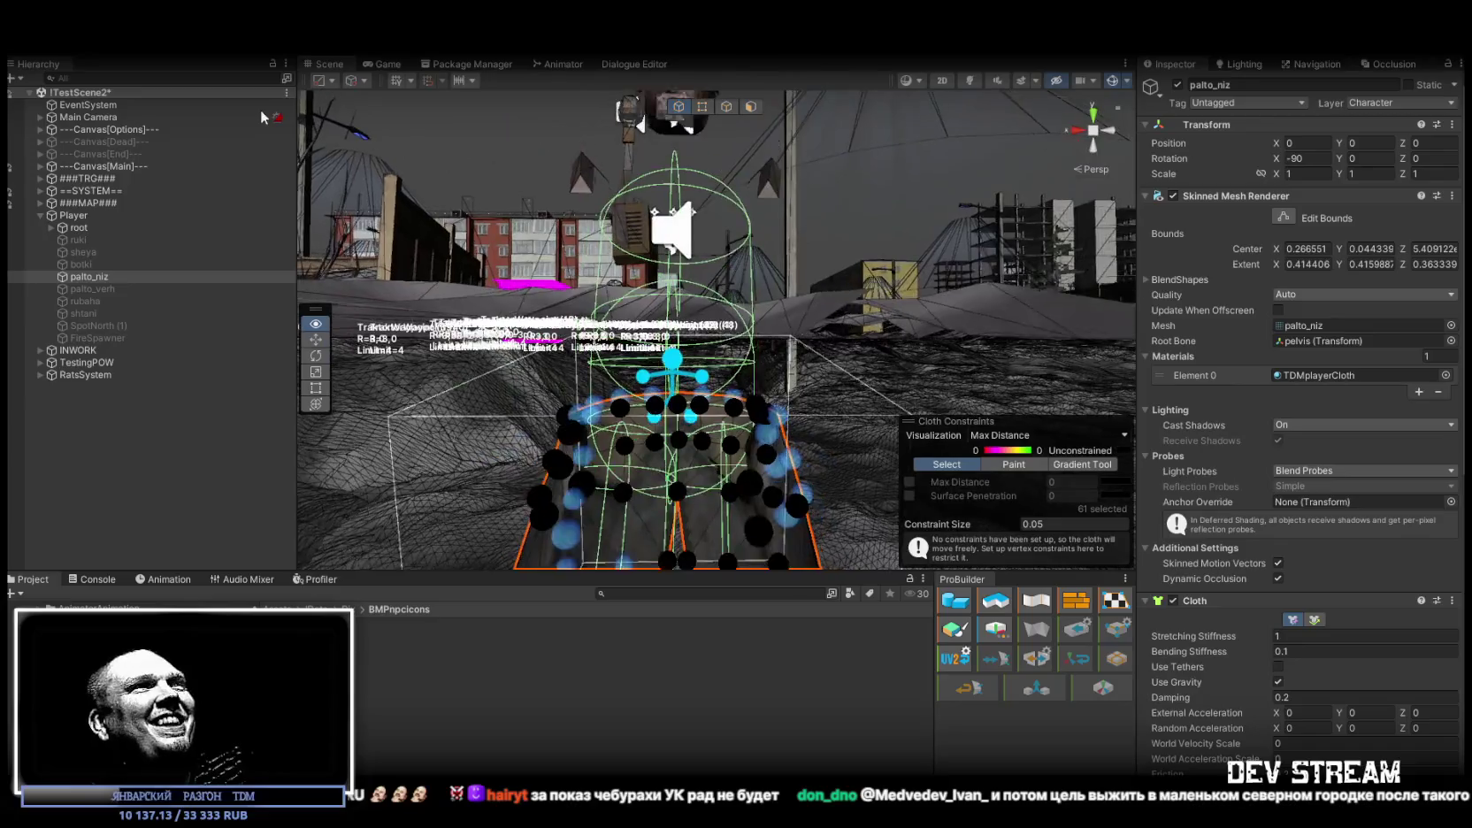
Box-select the top 19 coat cloth vertices and orbit around the coat to verify them
scroll(727, 298, "up", 5)
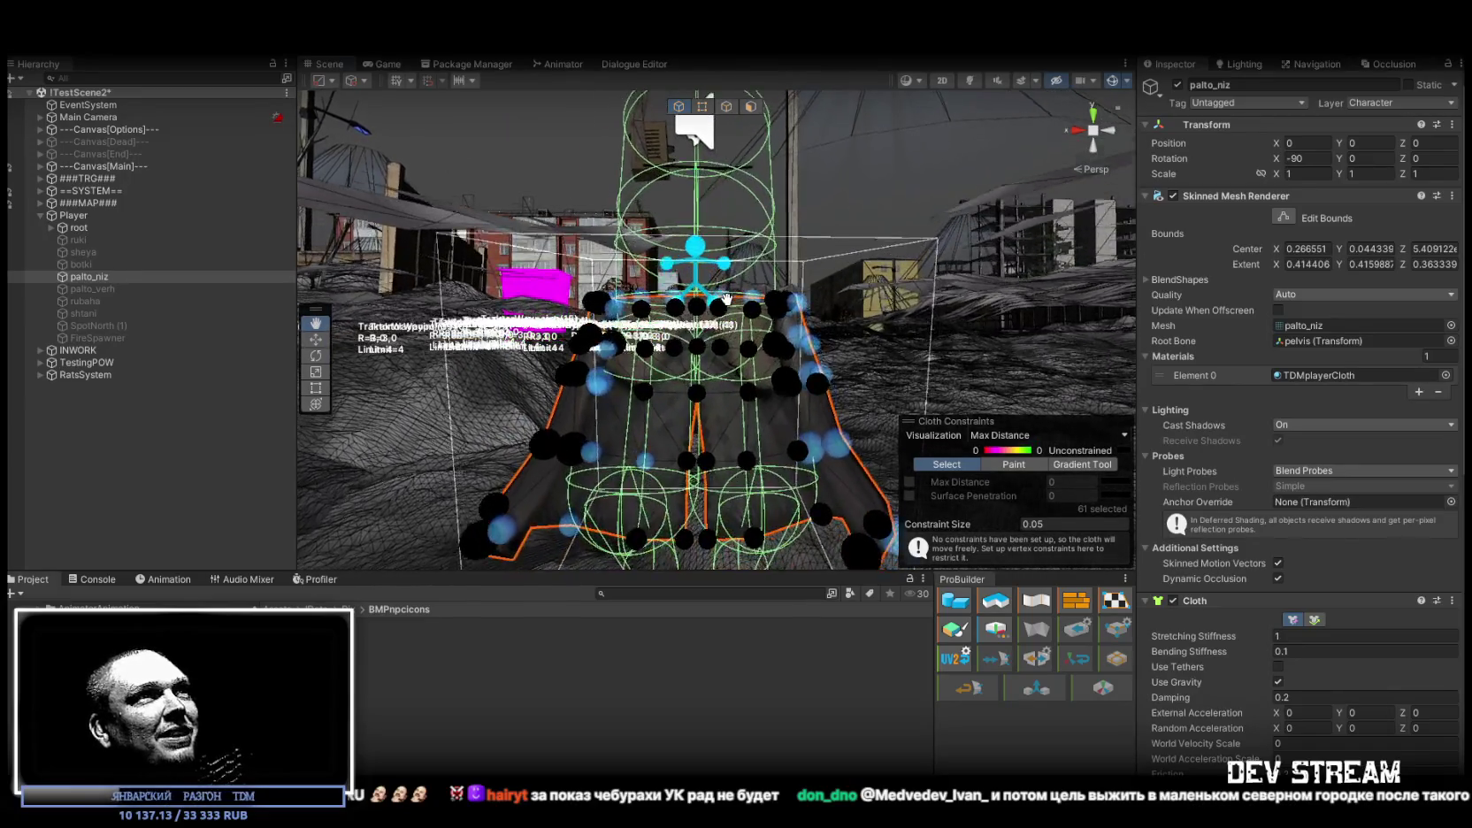
scroll(726, 299, "up", 1)
left_click_drag(726, 283, 859, 310)
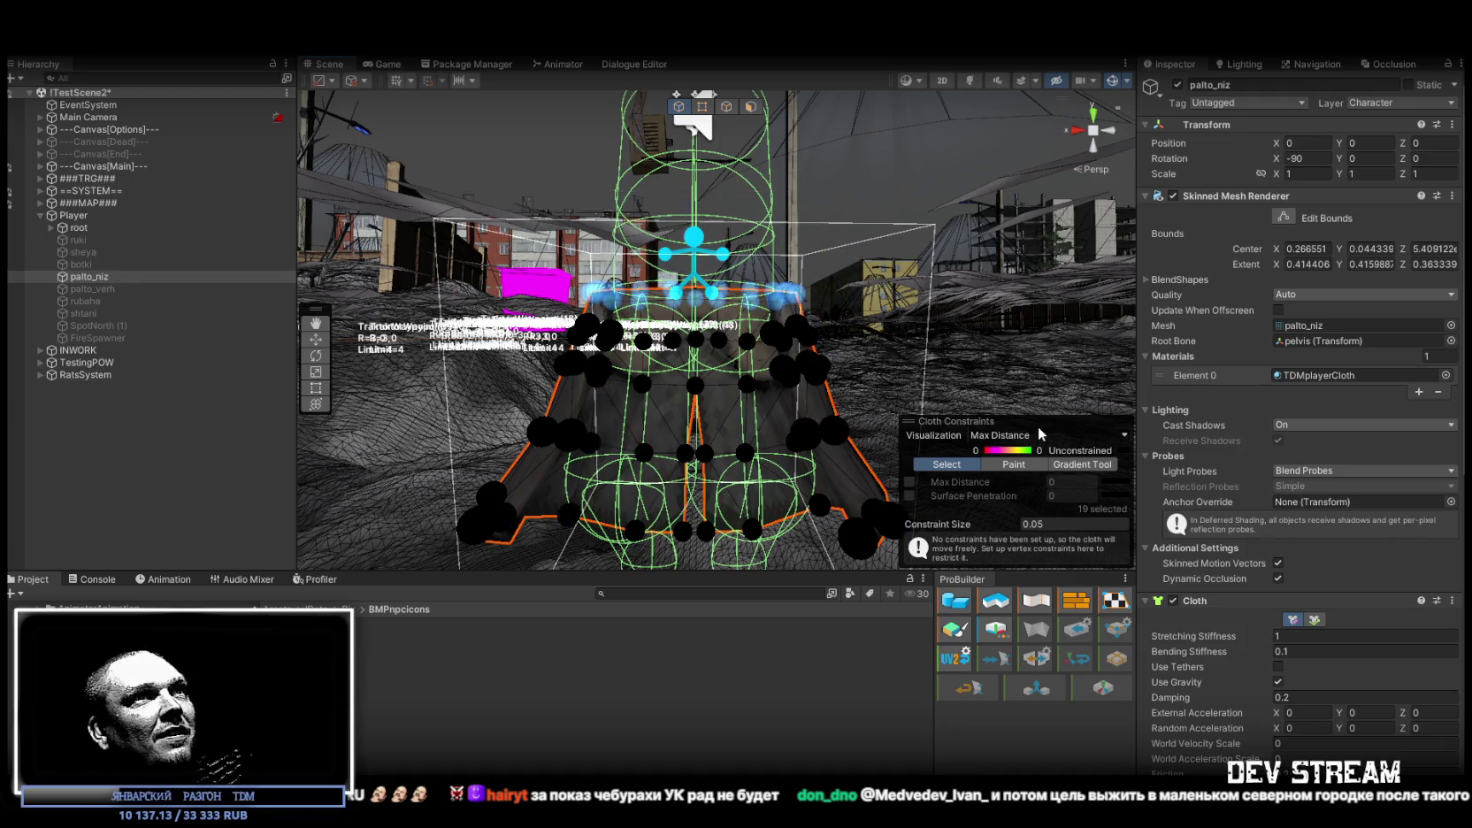
mouse_move(714, 341)
left_mouse_down()
mouse_move(986, 335)
mouse_move(1168, 371)
mouse_move(946, 334)
mouse_move(911, 353)
mouse_move(944, 329)
mouse_move(942, 293)
left_mouse_up()
mouse_move(584, 143)
left_mouse_down()
mouse_move(710, 200)
mouse_move(723, 255)
left_mouse_up()
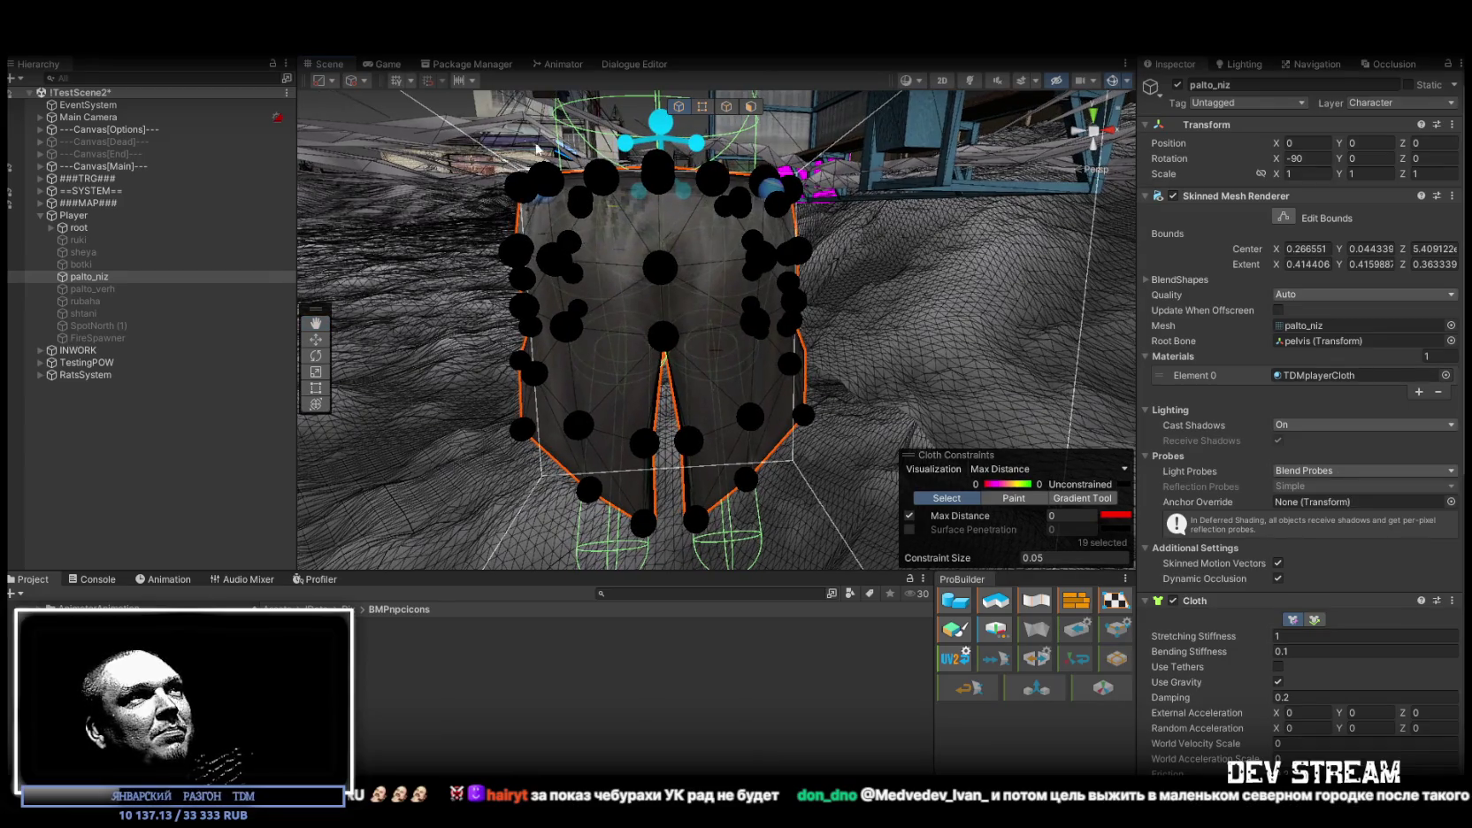
mouse_move(444, 129)
left_mouse_down()
mouse_move(343, 200)
mouse_move(335, 259)
mouse_move(401, 270)
mouse_move(337, 249)
mouse_move(768, 232)
mouse_move(681, 115)
mouse_move(812, 195)
left_mouse_up()
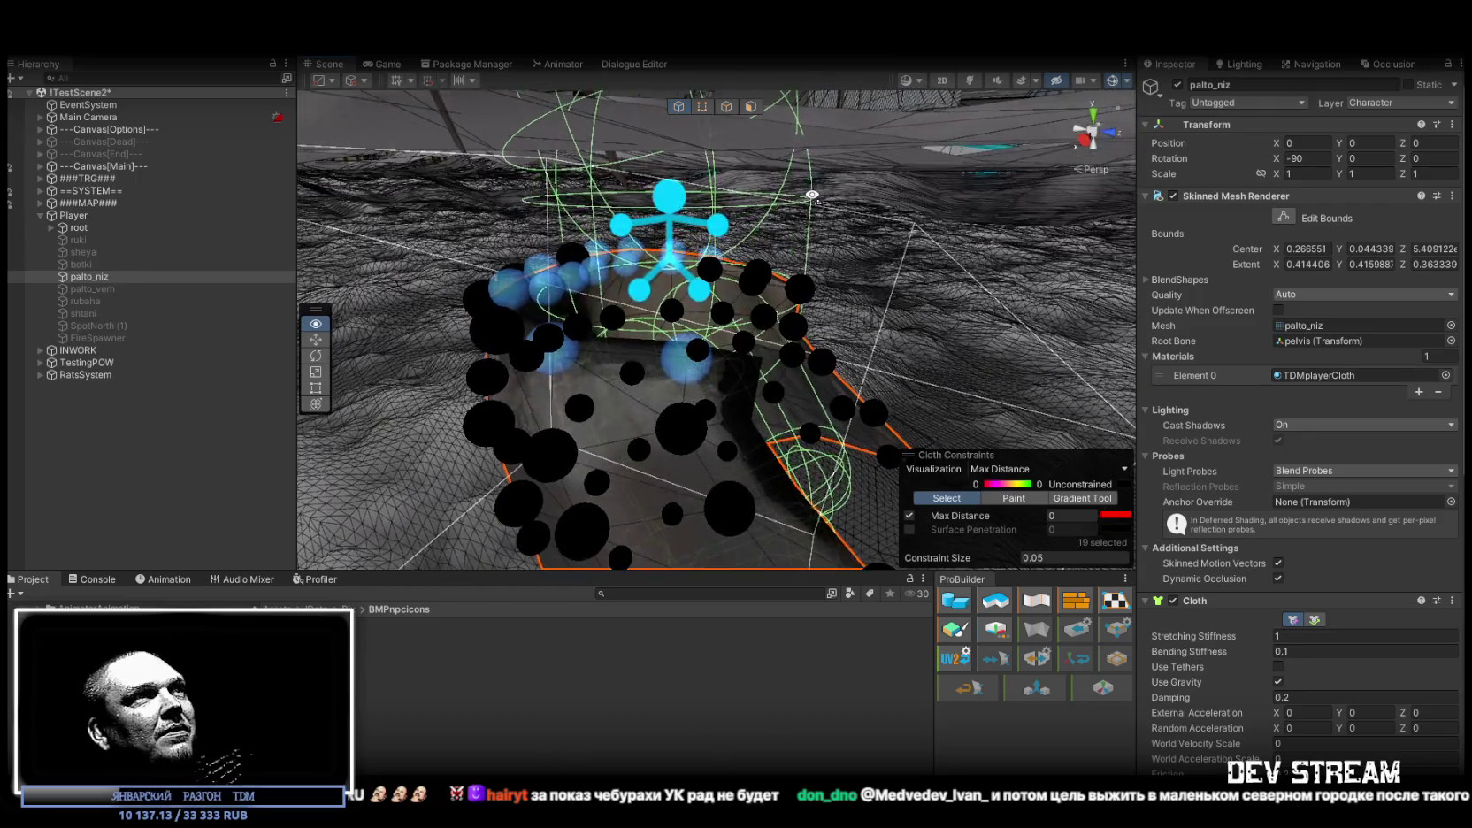
mouse_move(837, 301)
left_mouse_down()
mouse_move(896, 244)
mouse_move(860, 228)
mouse_move(953, 280)
mouse_move(765, 221)
mouse_move(778, 236)
mouse_move(778, 217)
mouse_move(864, 224)
mouse_move(838, 263)
mouse_move(969, 283)
left_mouse_up()
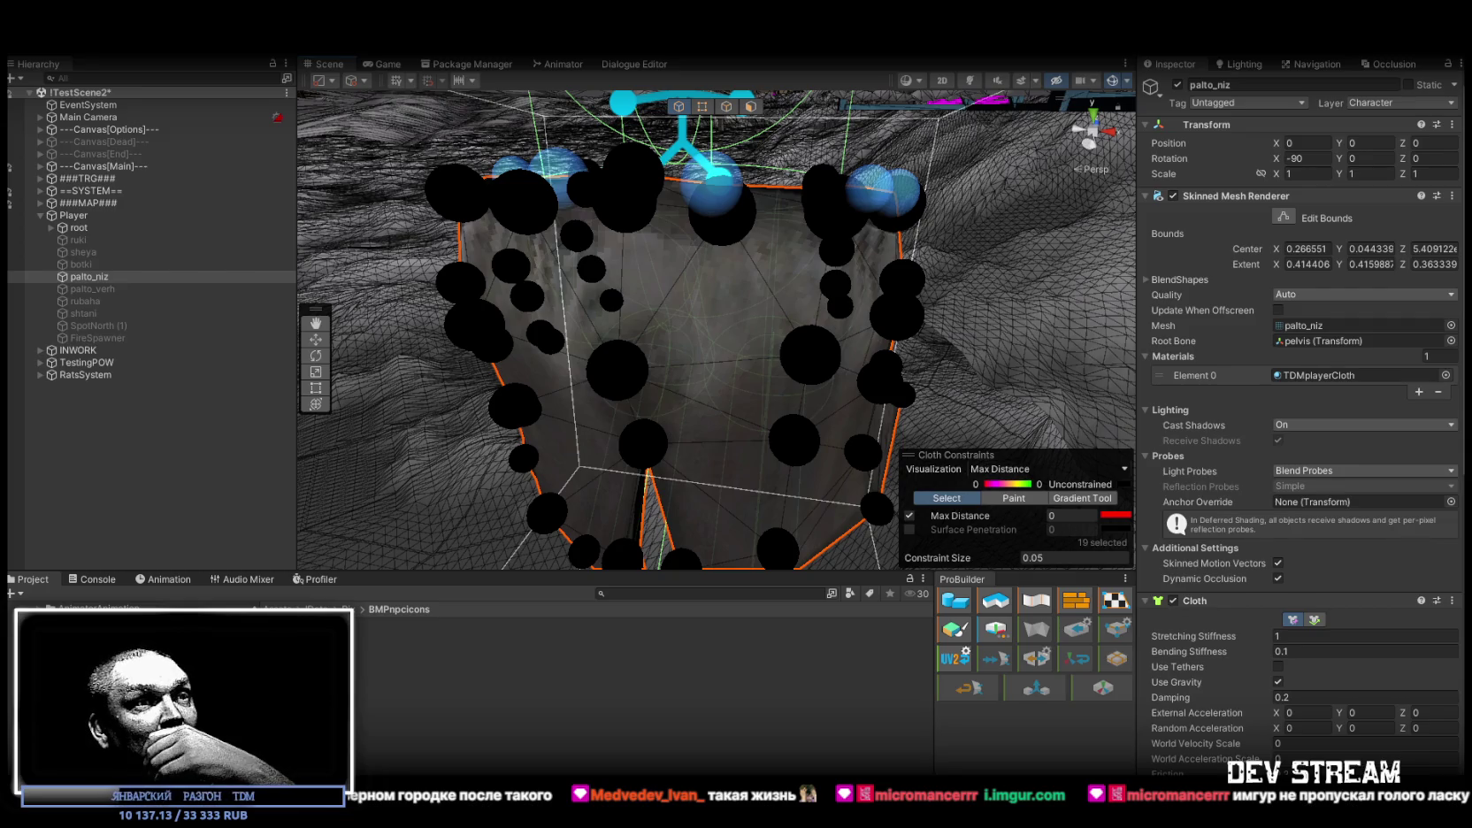
key("alt+Tab")
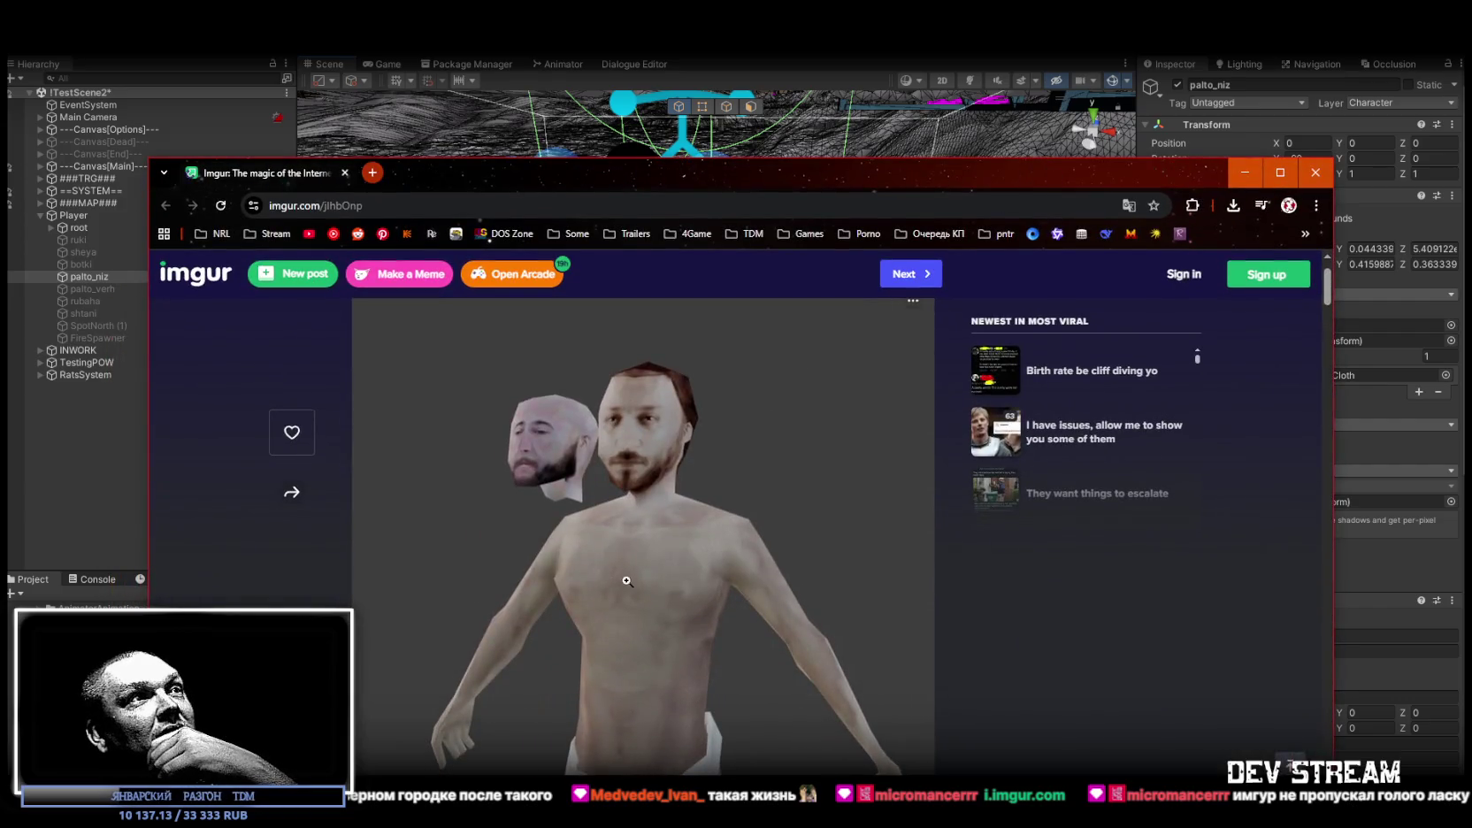
scroll(628, 582, "down", 2)
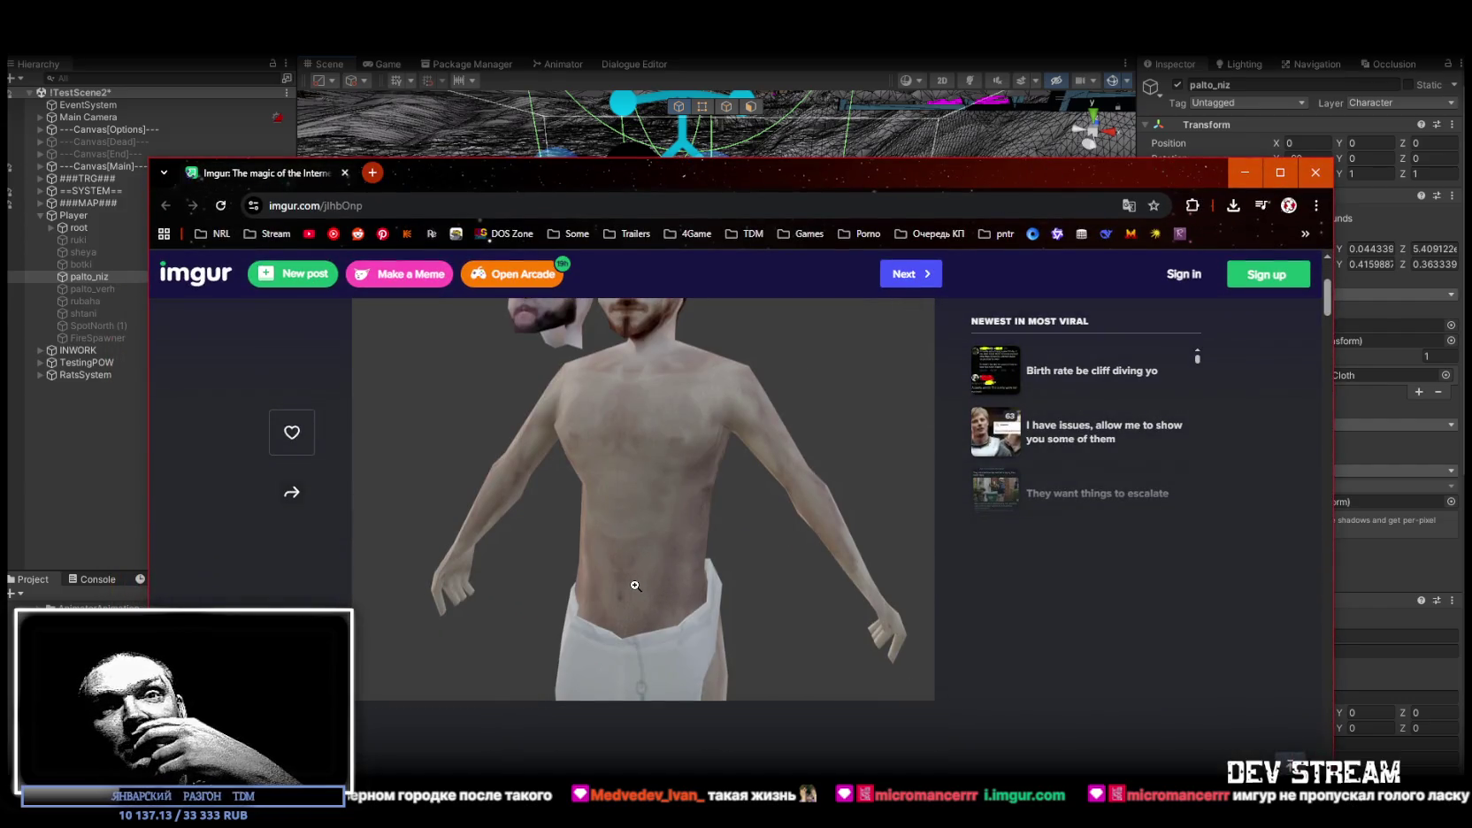
scroll(721, 570, "up", 1)
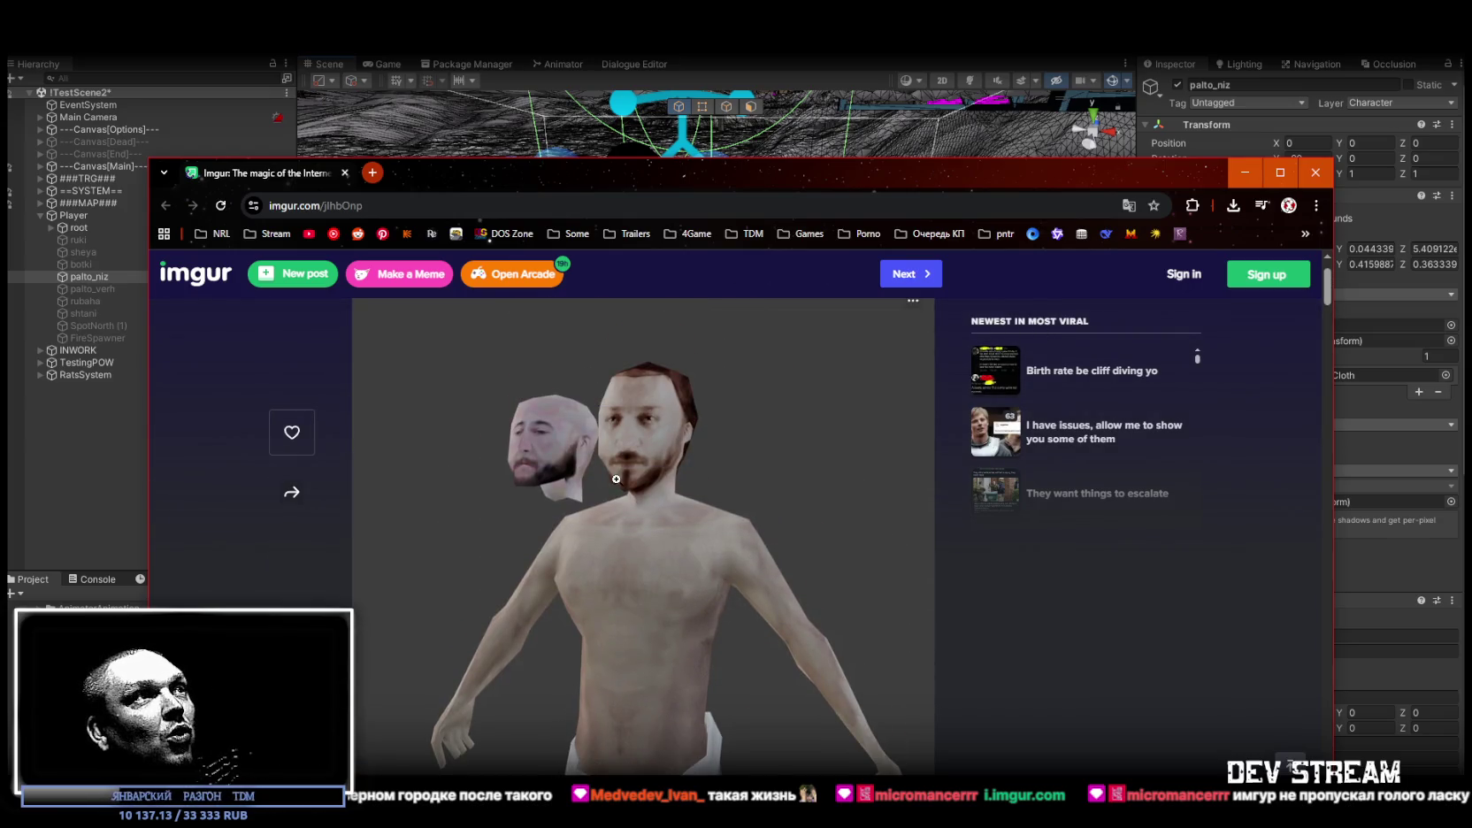
left_click(1244, 173)
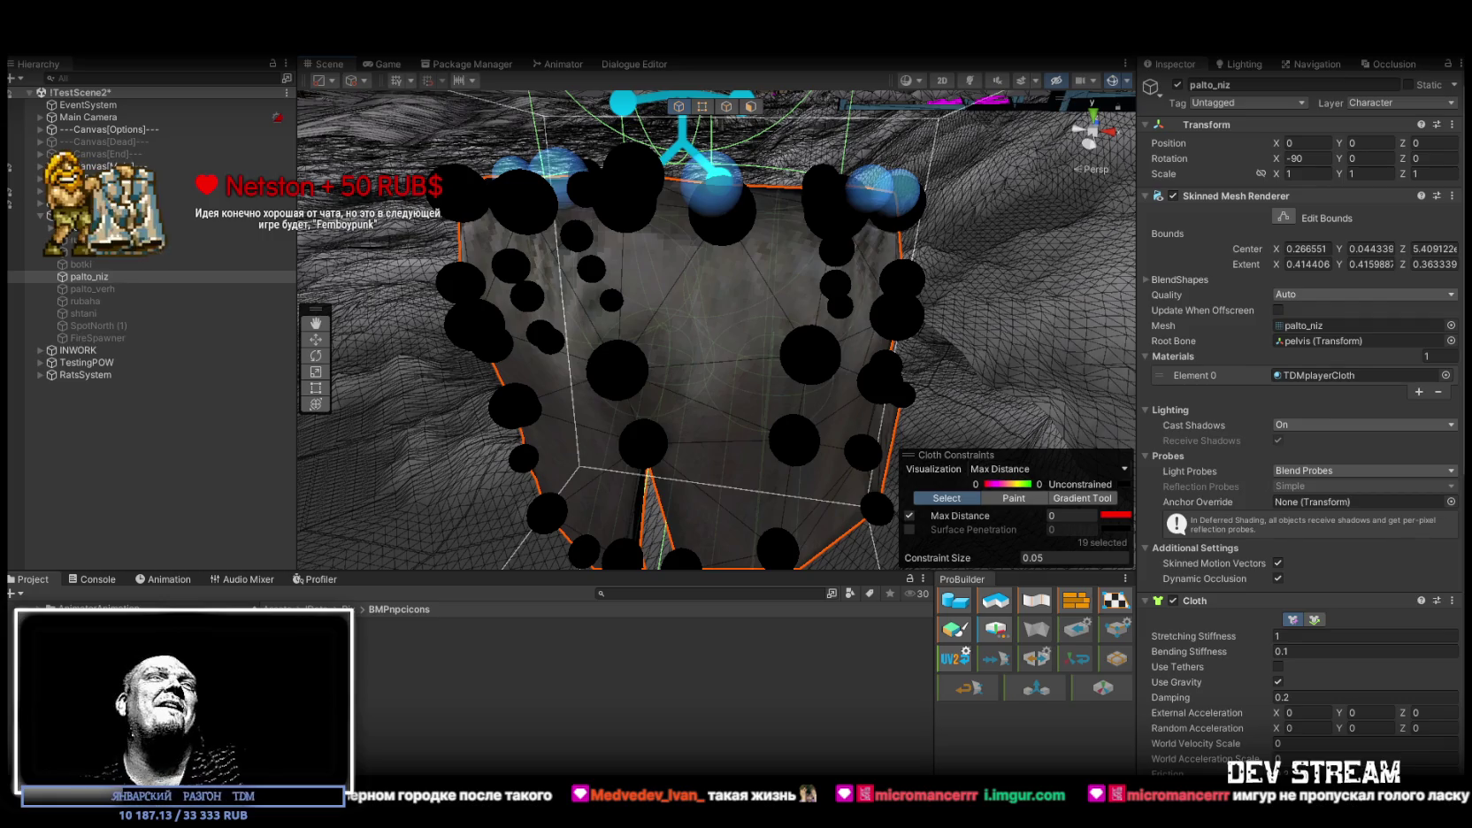
Select the top row of 19 coat vertices and tick Max Distance at 0 to pin them
mouse_move(699, 277)
left_mouse_down()
mouse_move(808, 331)
mouse_move(785, 312)
mouse_move(808, 317)
left_mouse_up()
scroll(808, 319, "down", 3)
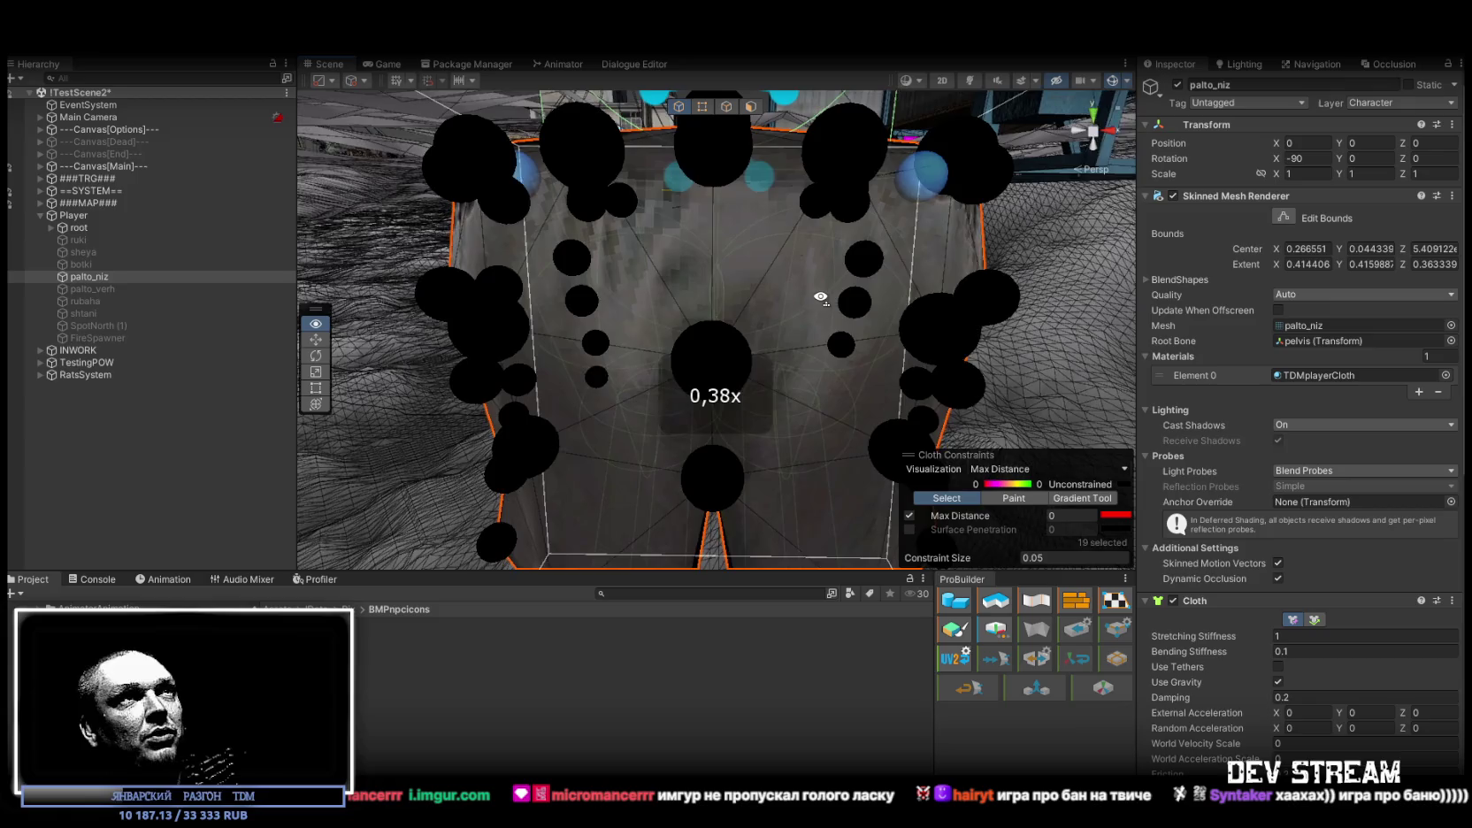
left_click_drag(821, 307, 768, 265)
mouse_move(434, 113)
left_mouse_down()
mouse_move(941, 214)
mouse_move(822, 253)
mouse_move(838, 253)
mouse_move(832, 234)
left_mouse_up()
left_click_drag(480, 119, 864, 222)
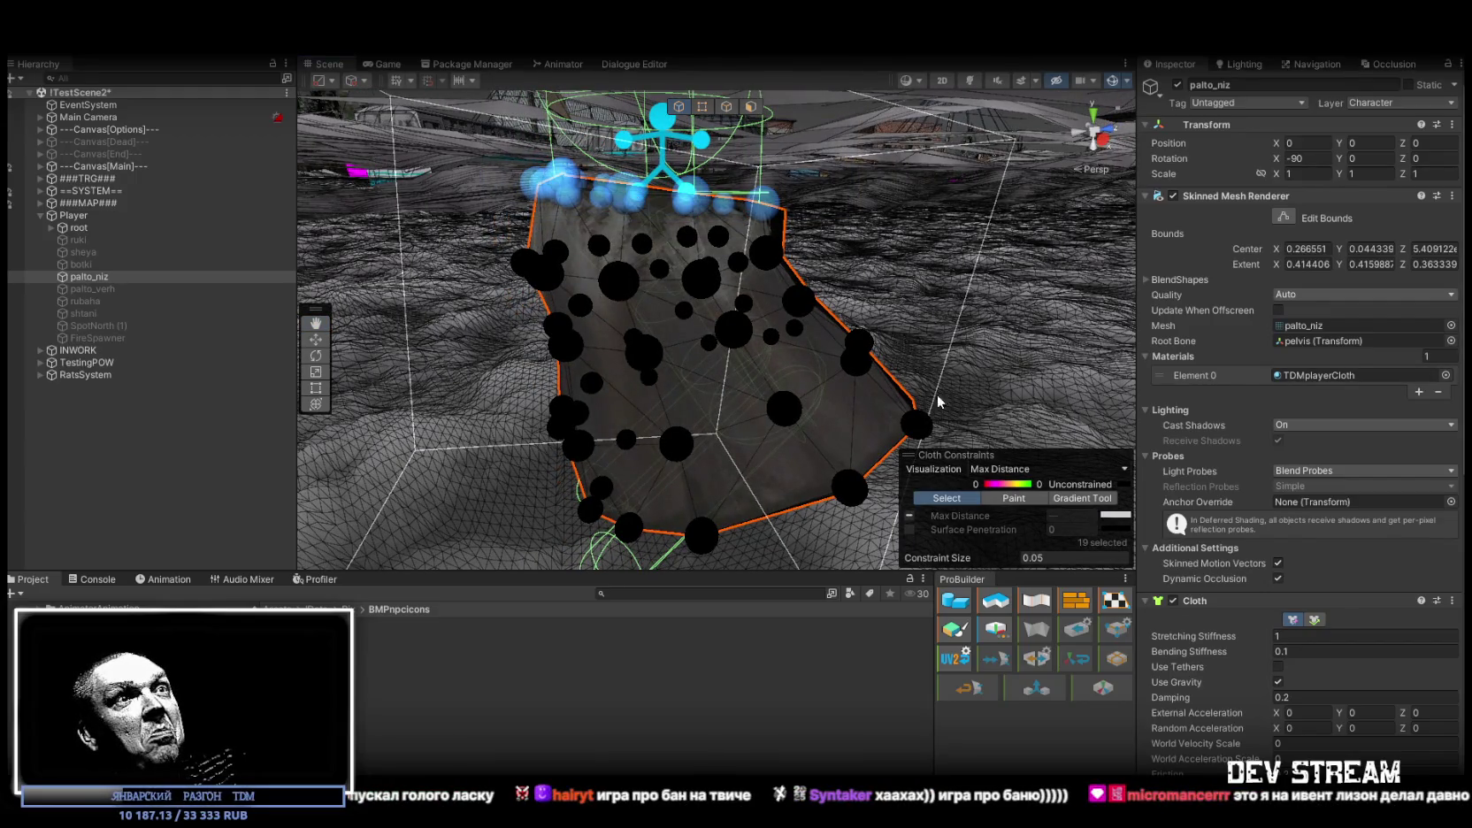
left_click(910, 518)
mouse_move(993, 258)
left_mouse_down()
mouse_move(595, 234)
mouse_move(738, 271)
mouse_move(753, 362)
mouse_move(774, 256)
mouse_move(794, 240)
mouse_move(989, 274)
left_mouse_up()
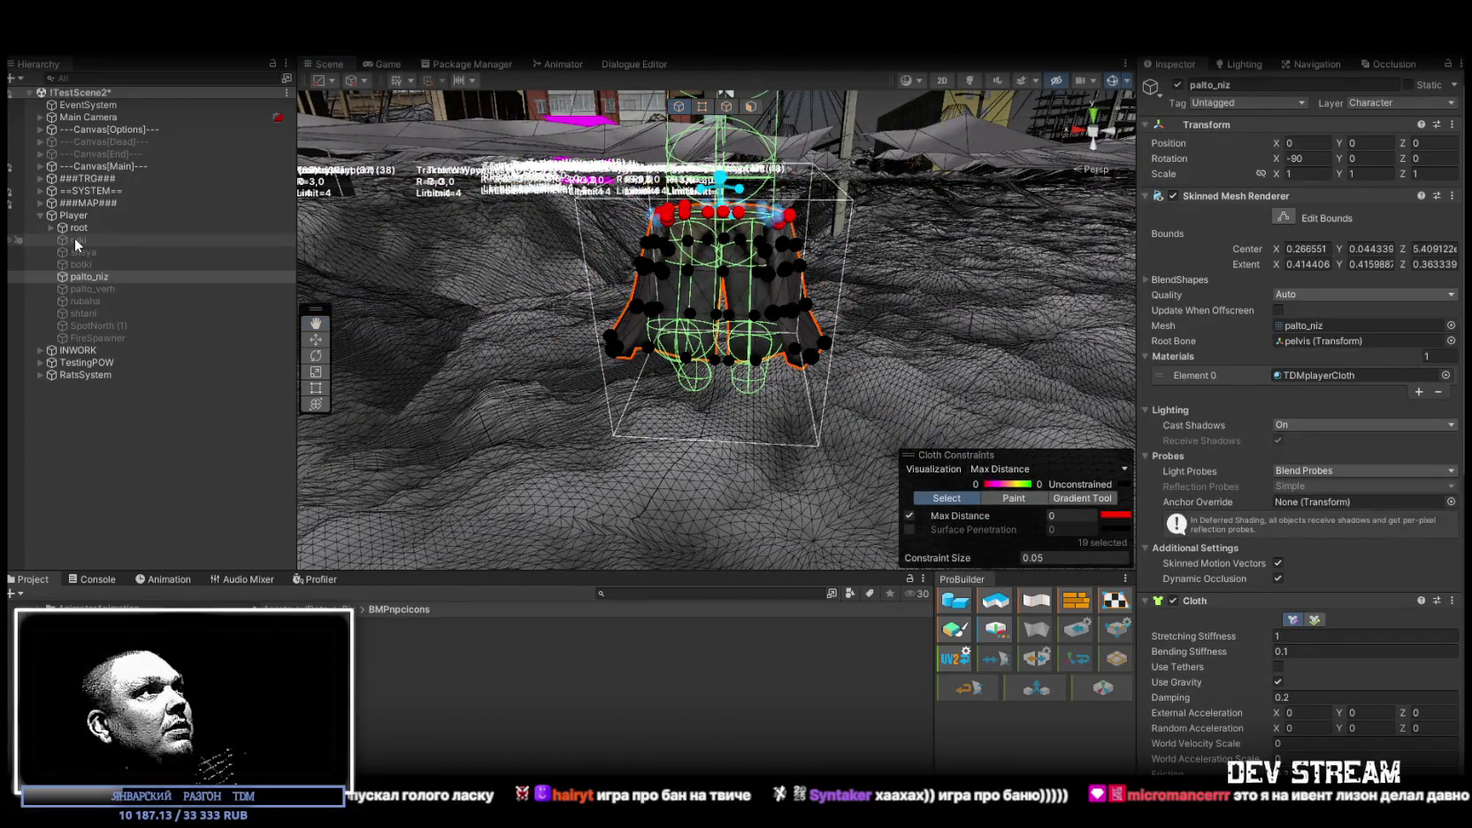
Make the hidden objects ruki through SpotNorth (1) active again
left_click(74, 239)
left_click(121, 326, "shift")
left_click(1179, 85)
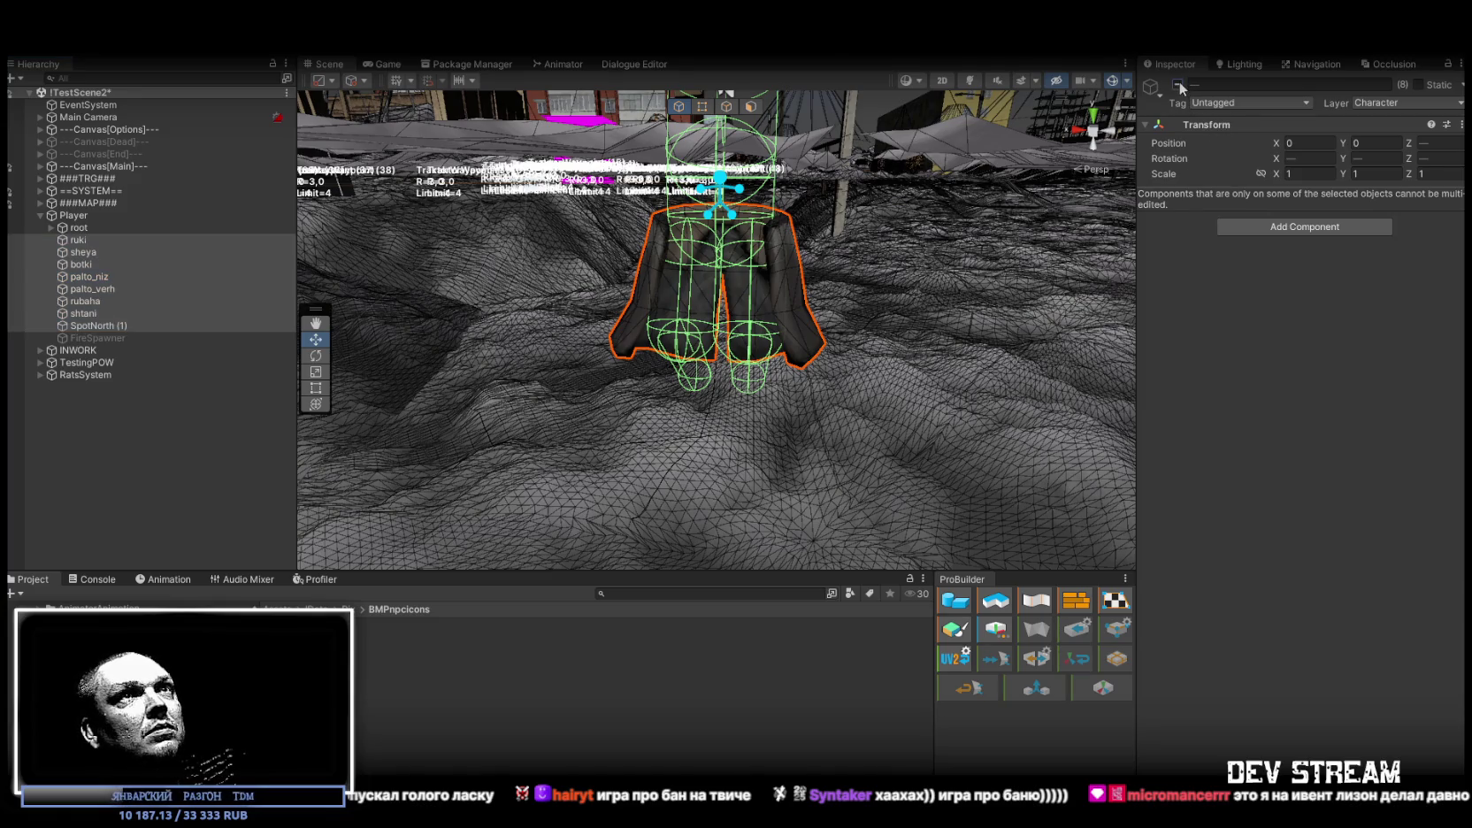
Frame SpotNorth (1) in the scene, select the Player, and save ITestScene2 with Ctrl+S
left_click(99, 329)
left_click_drag(664, 348, 575, 299)
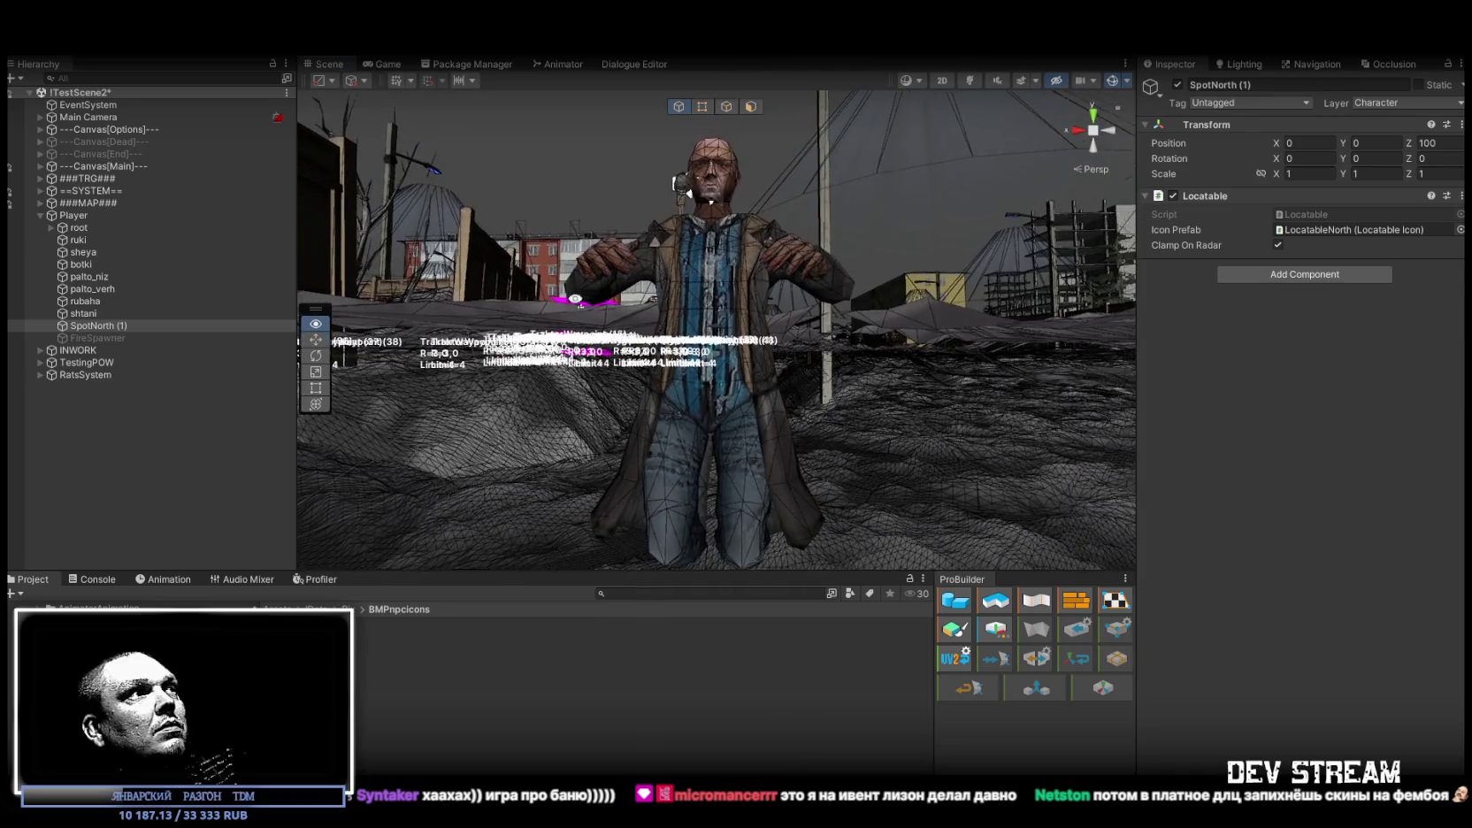
double_click(104, 324)
mouse_move(413, 326)
left_mouse_down()
mouse_move(890, 372)
mouse_move(977, 440)
left_mouse_up()
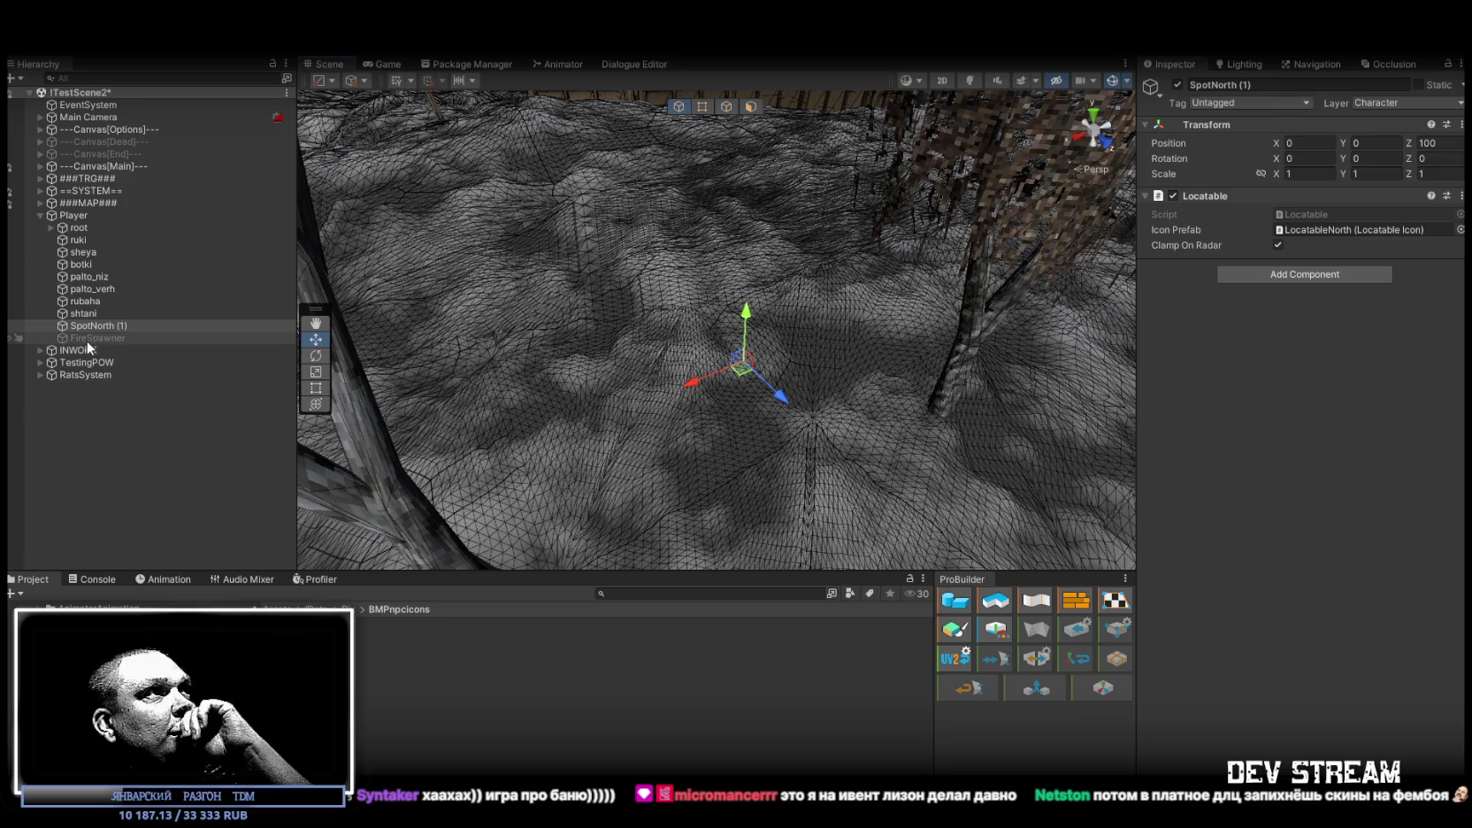
left_click(74, 216)
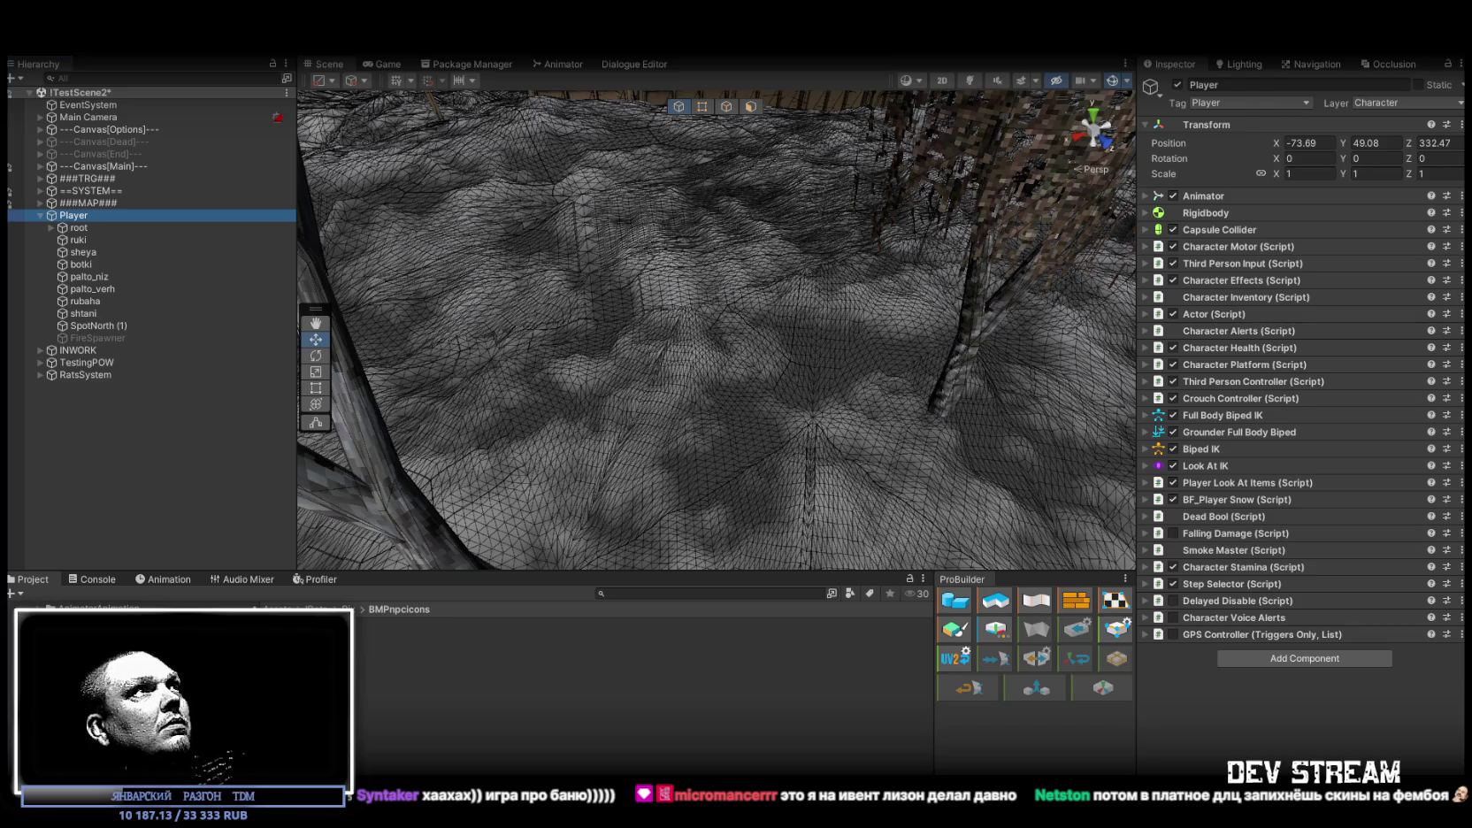
key("ctrl+s")
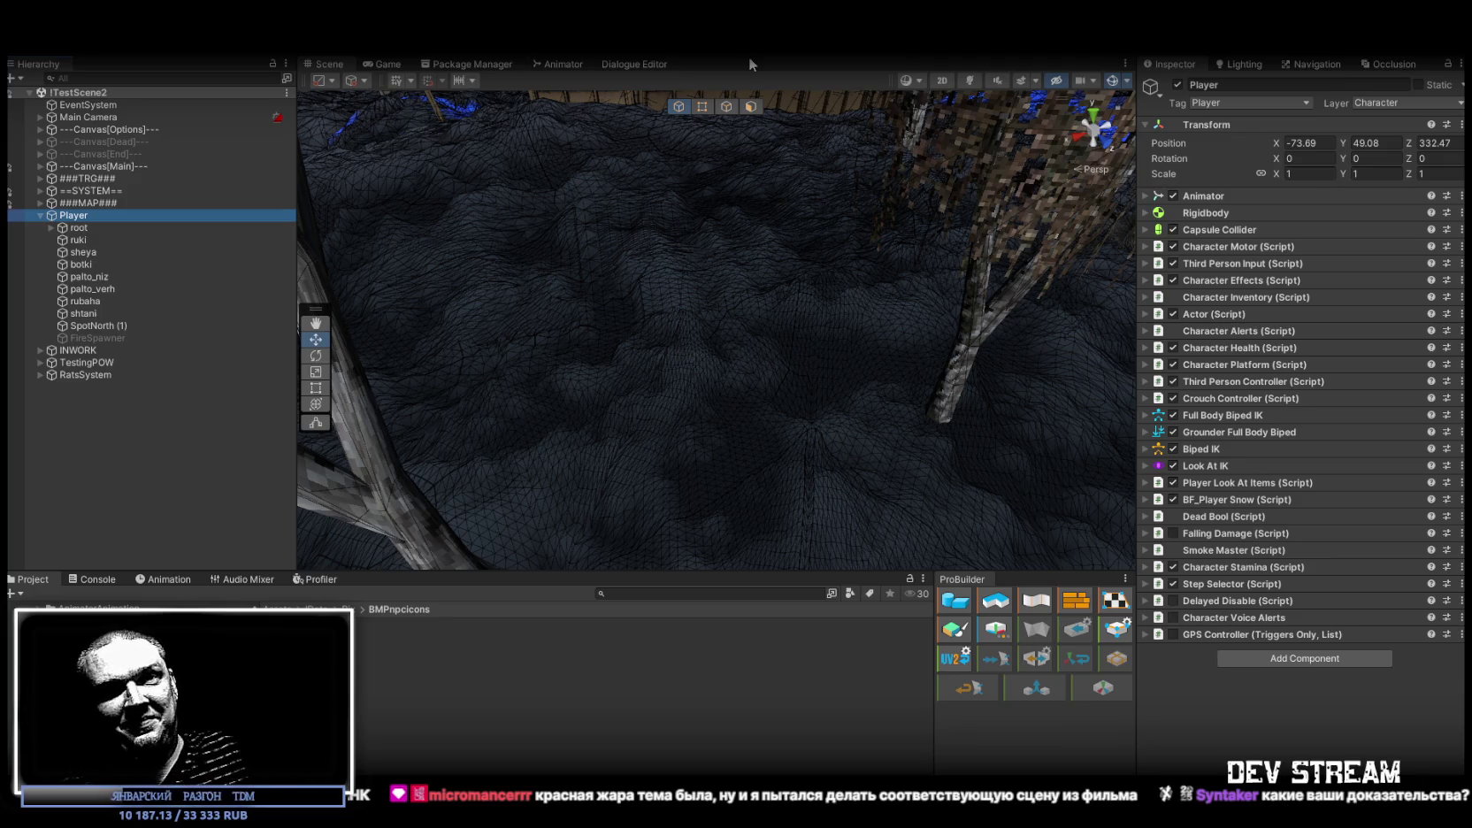
Enter Play mode to test the palto_niz coat cloth
left_click_drag(727, 337, 710, 260)
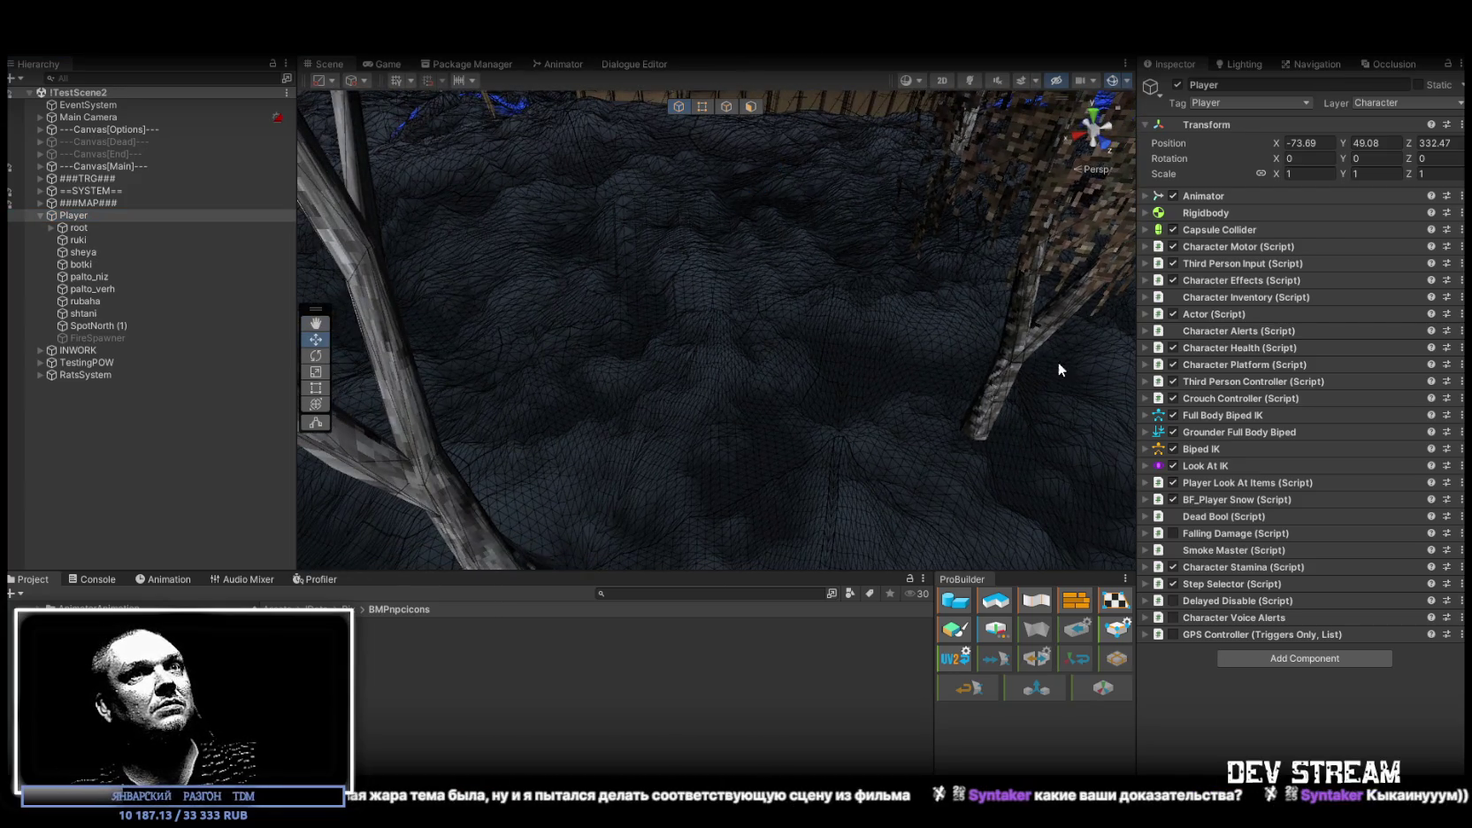
left_click(706, 53)
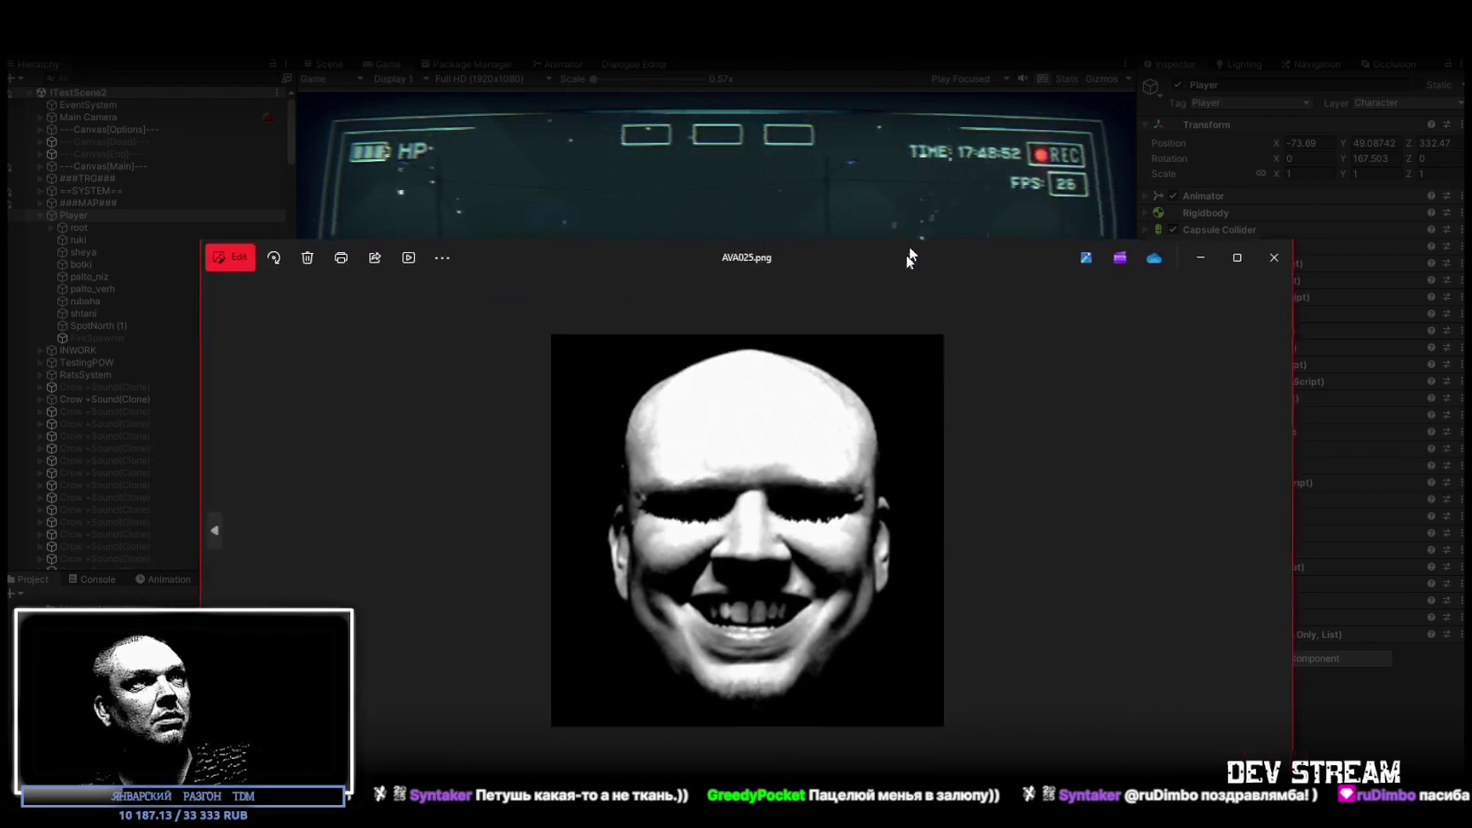
View AVA025.png full screen, zoom in and out, then close the Photos viewer
left_click(1259, 104)
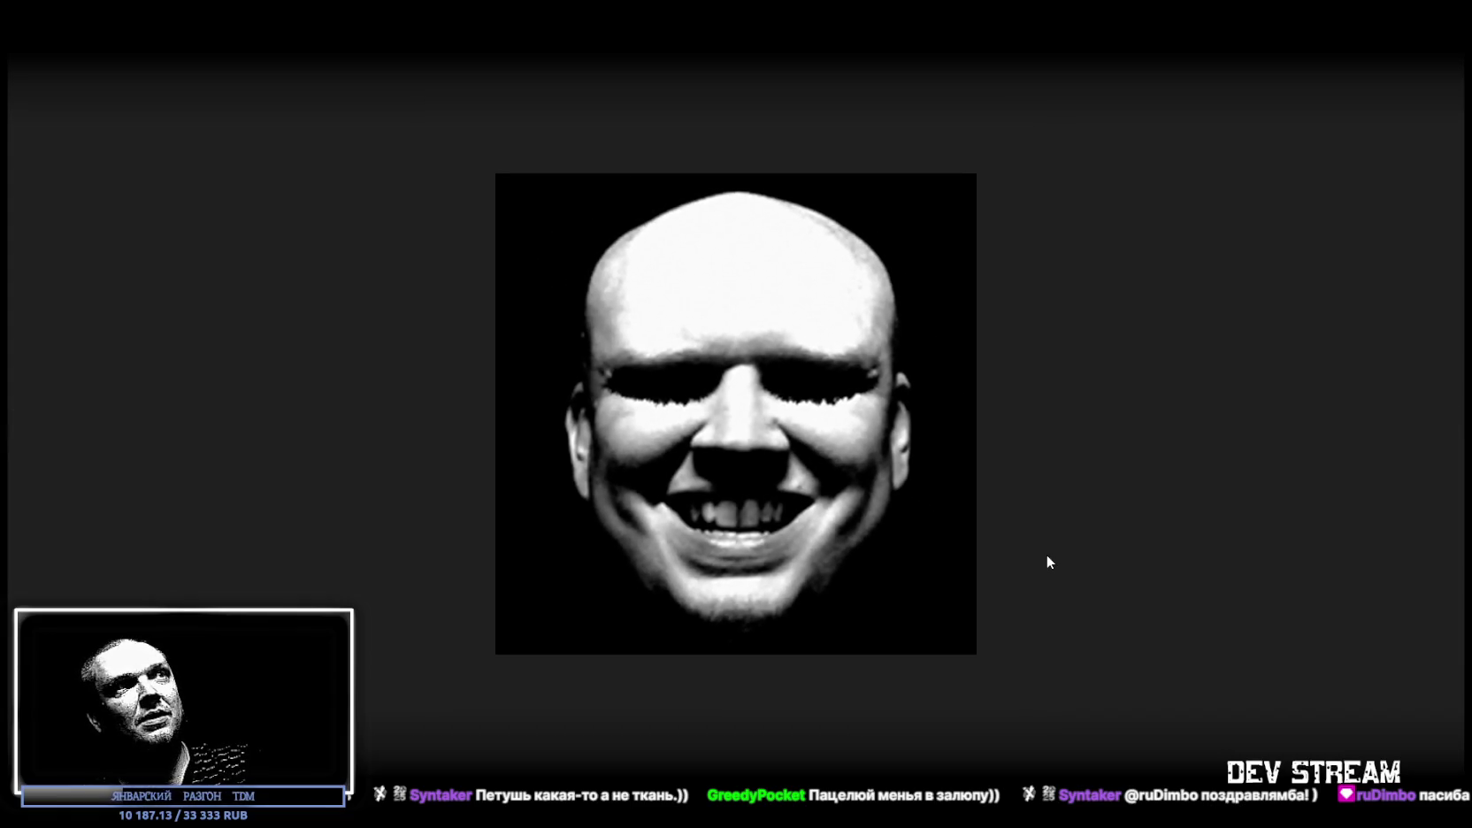
scroll(1047, 554, "up", 5)
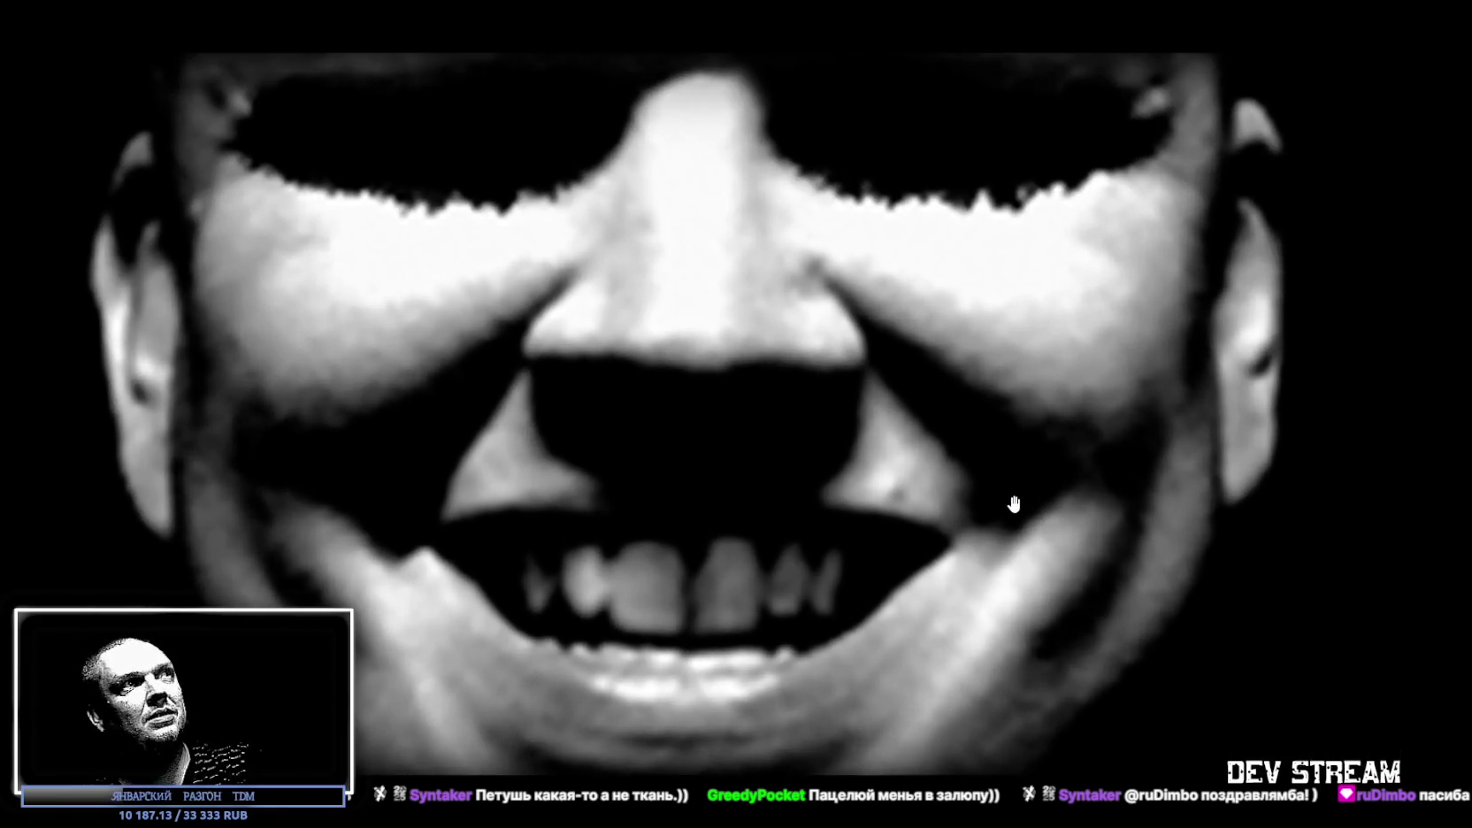
scroll(1008, 498, "down", 5)
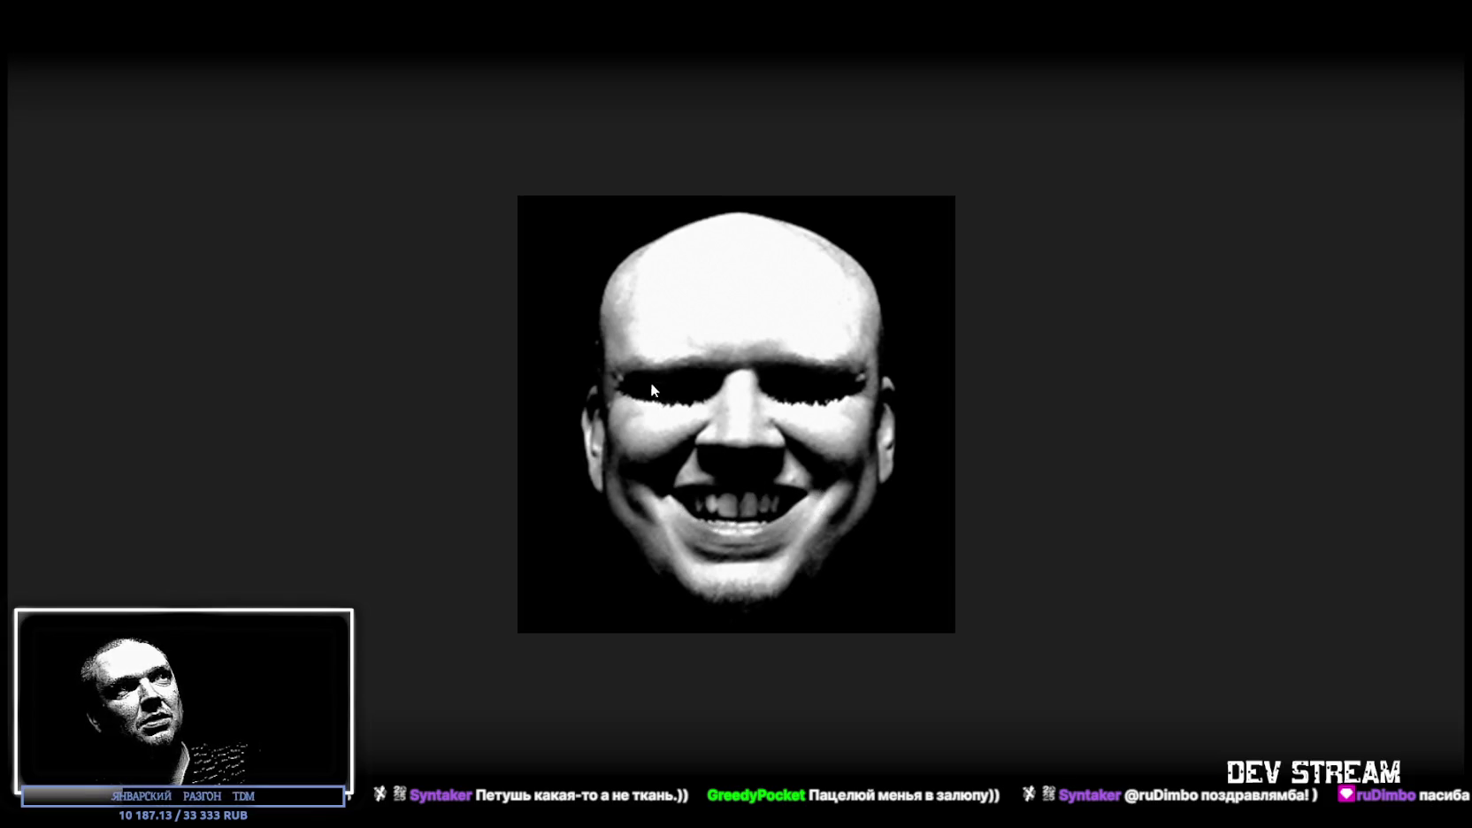
scroll(674, 371, "up", 1)
scroll(674, 372, "up", 4)
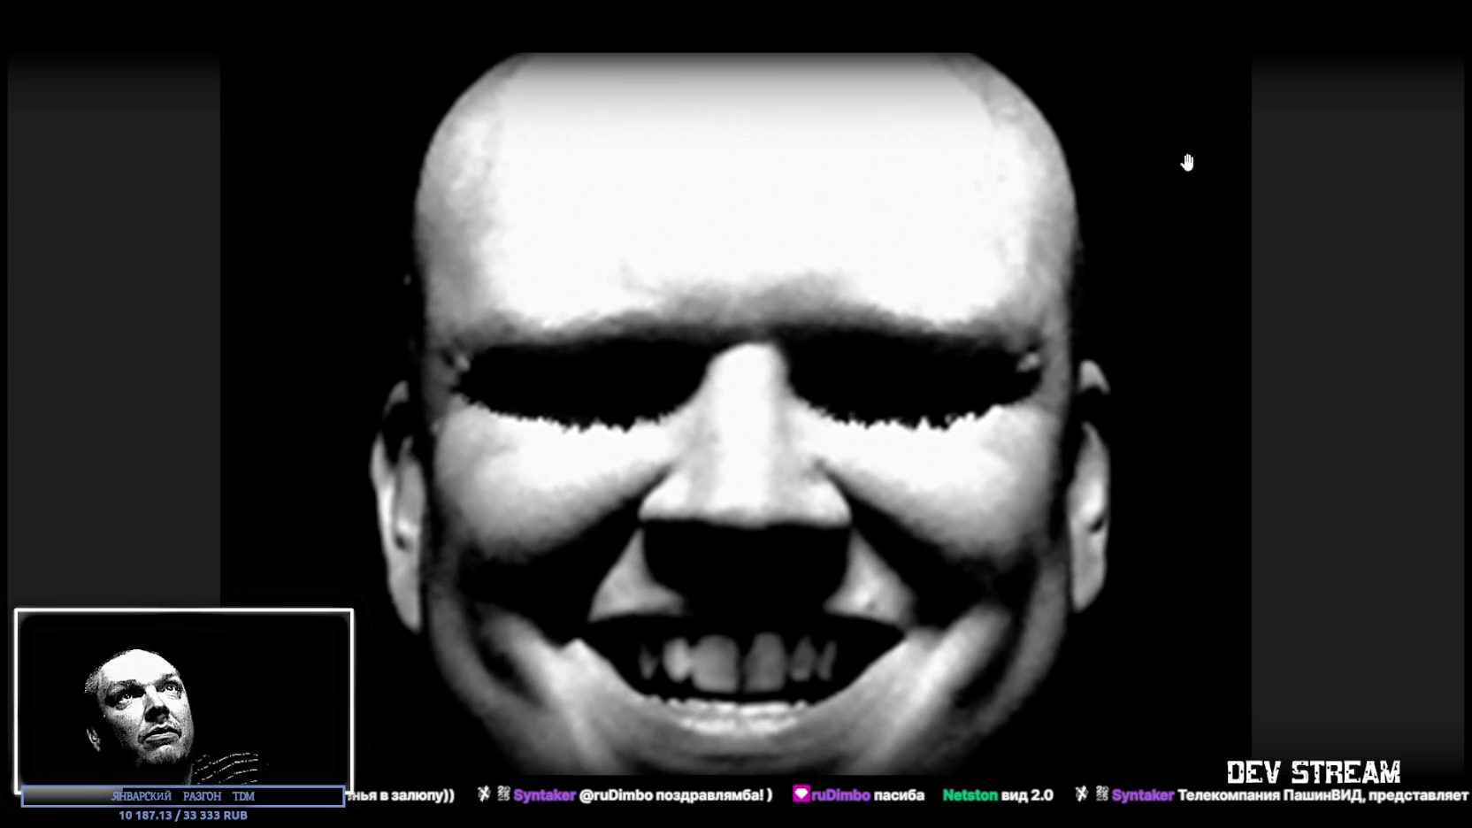
key("Escape")
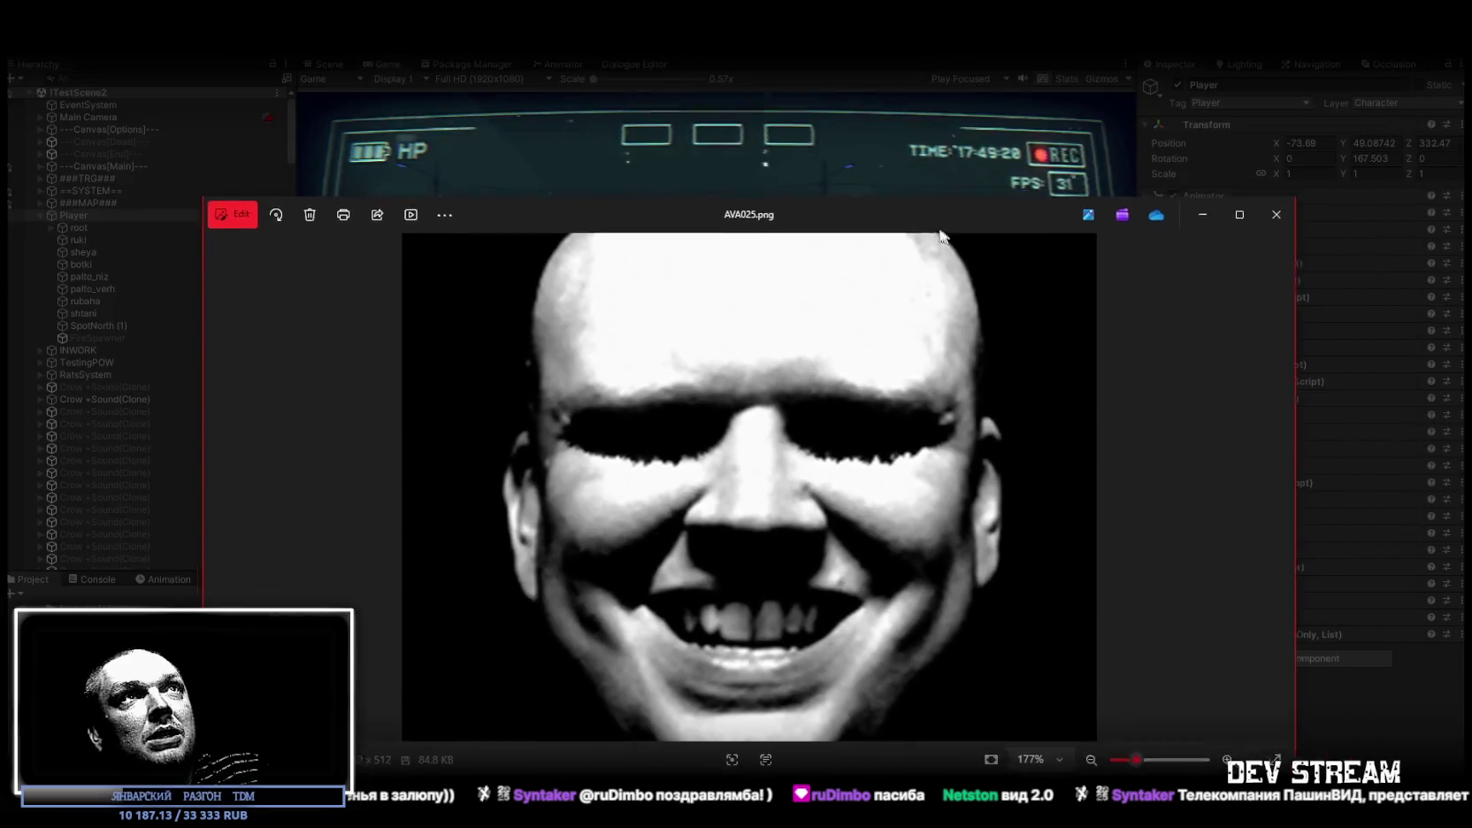
left_click(1267, 215)
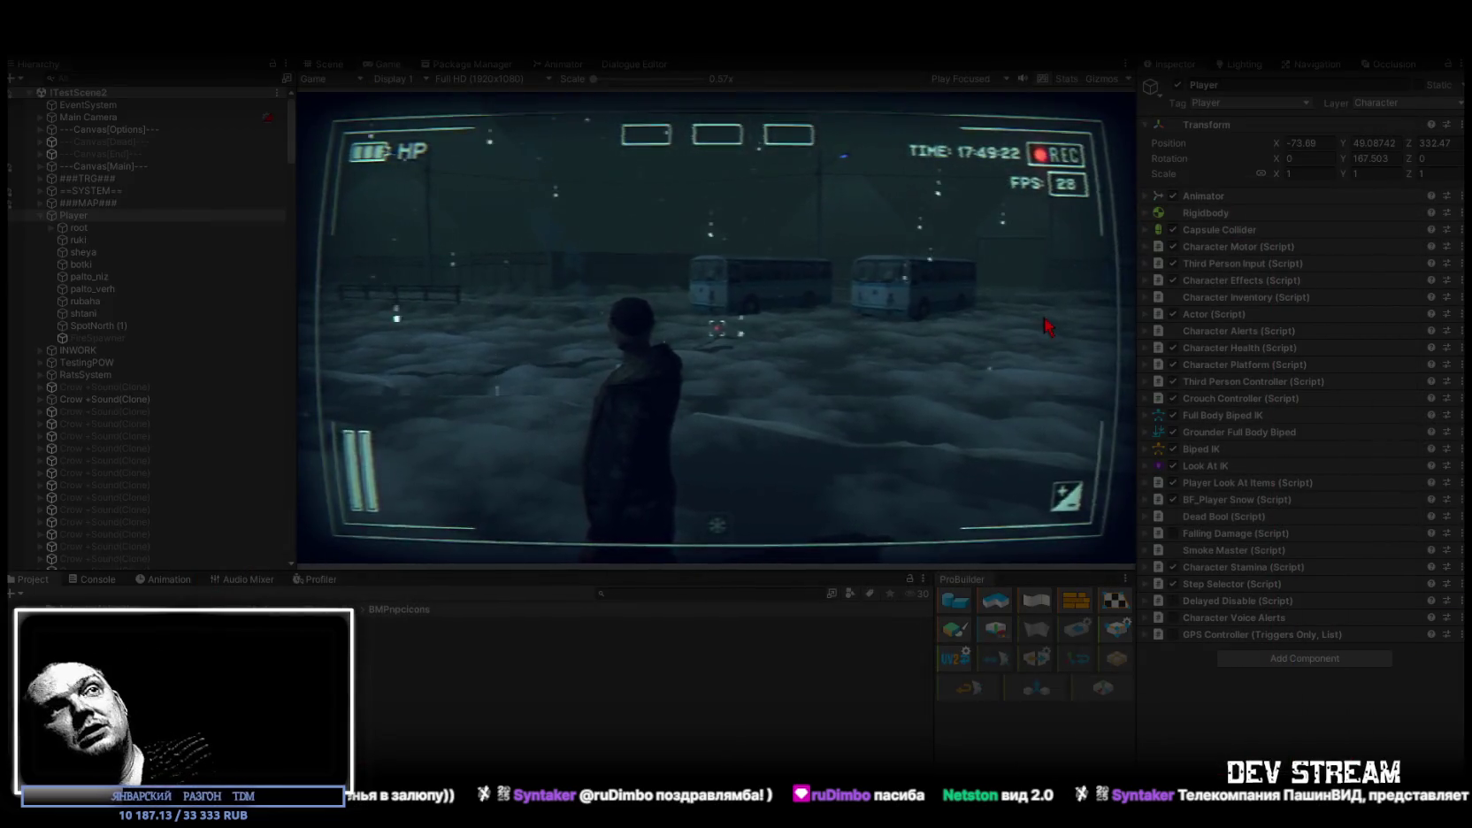
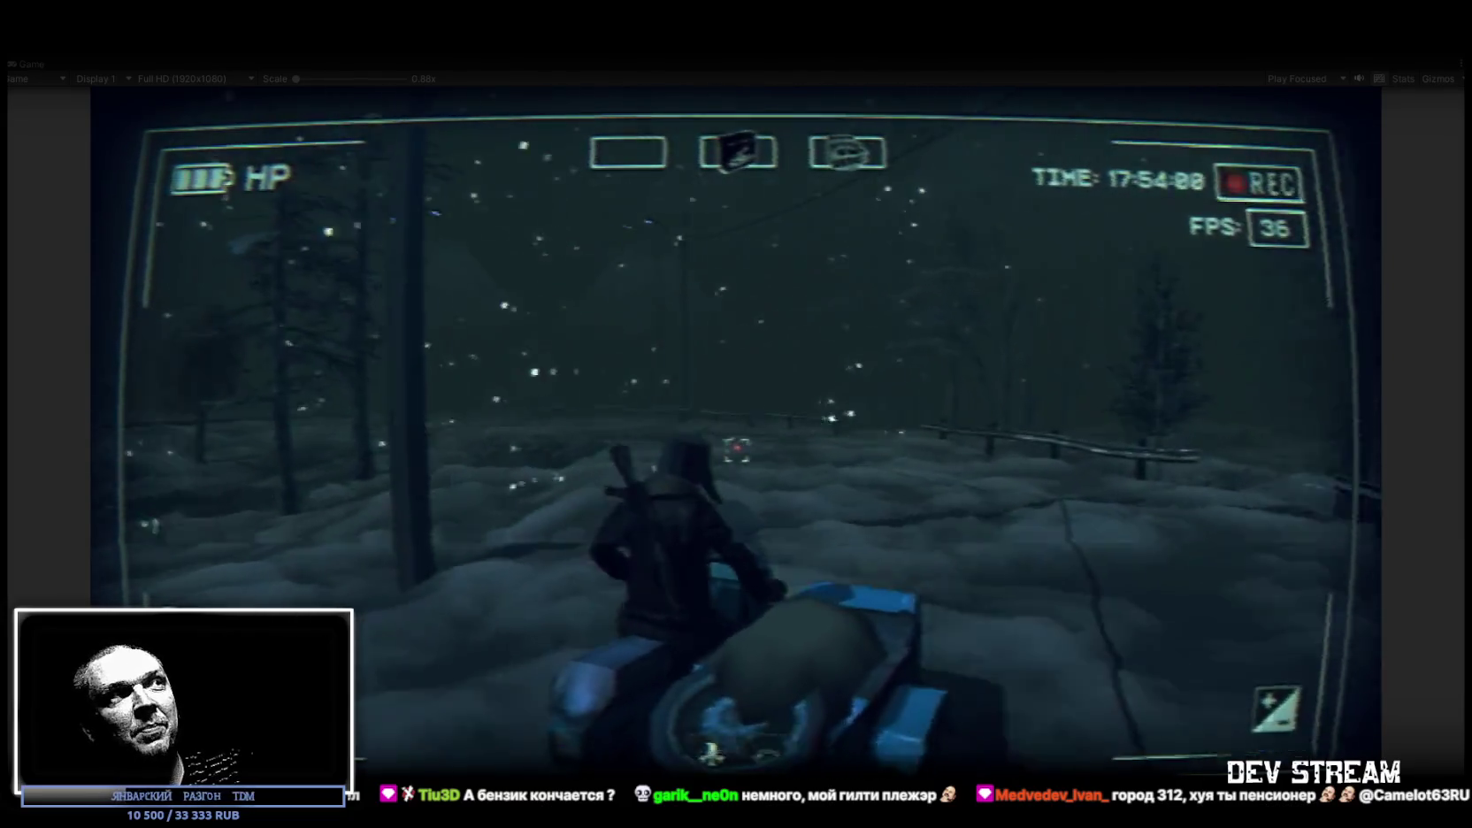
Ride the handcart along the snowy rails across the bridge past the pylon, then open the inventory with Tab
key("a")
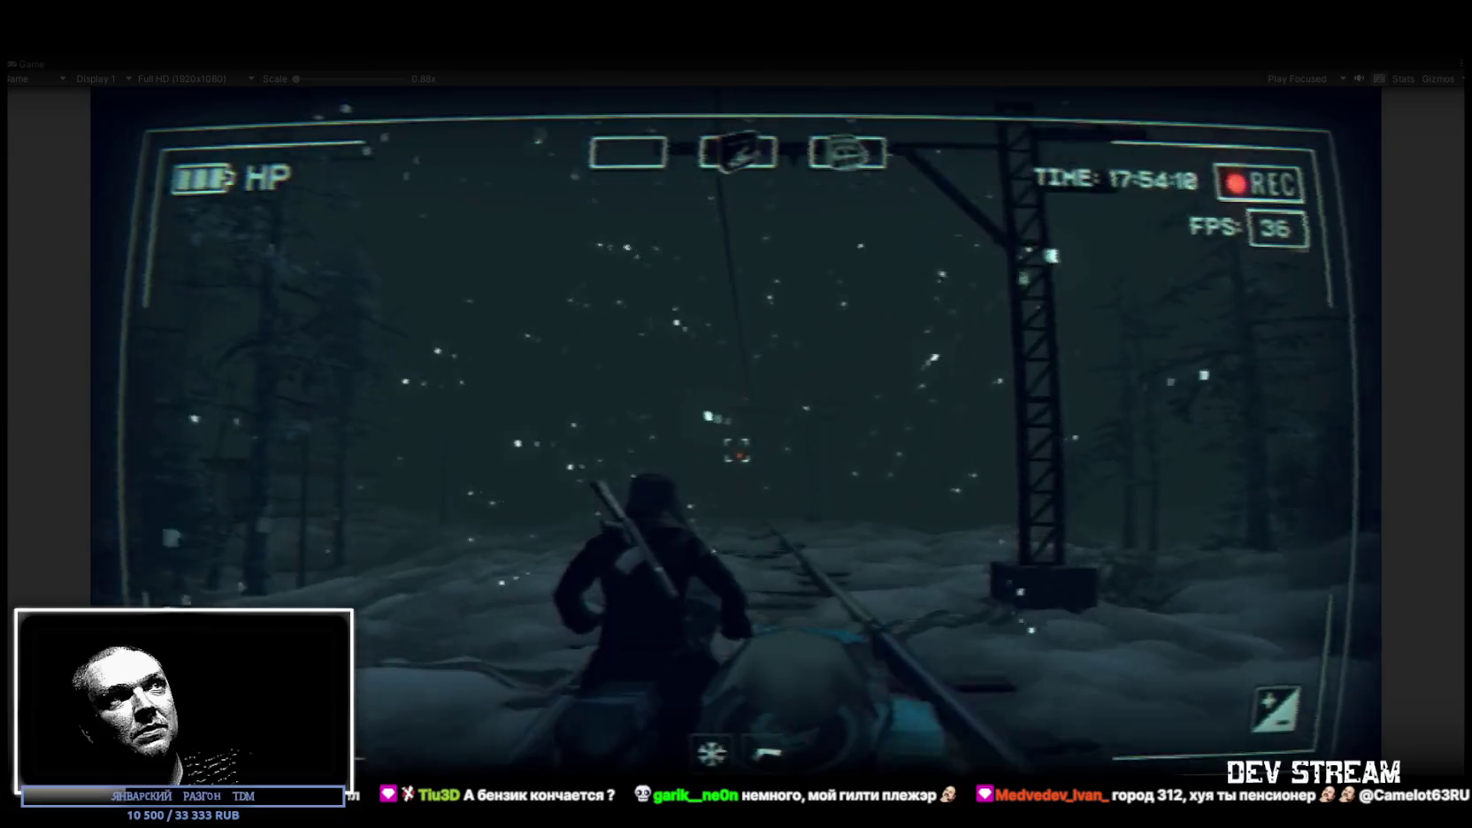
key("d")
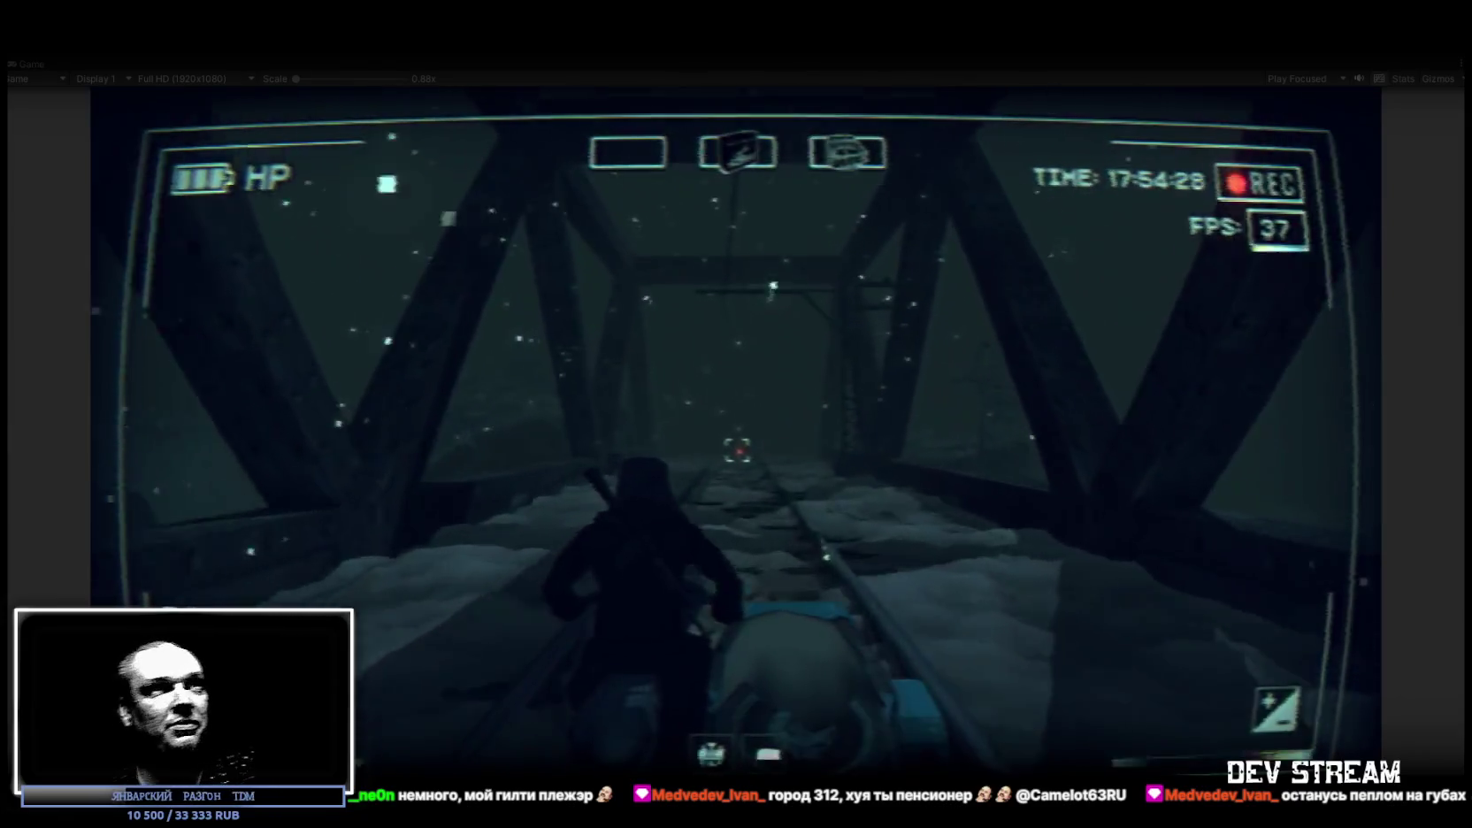
key("w")
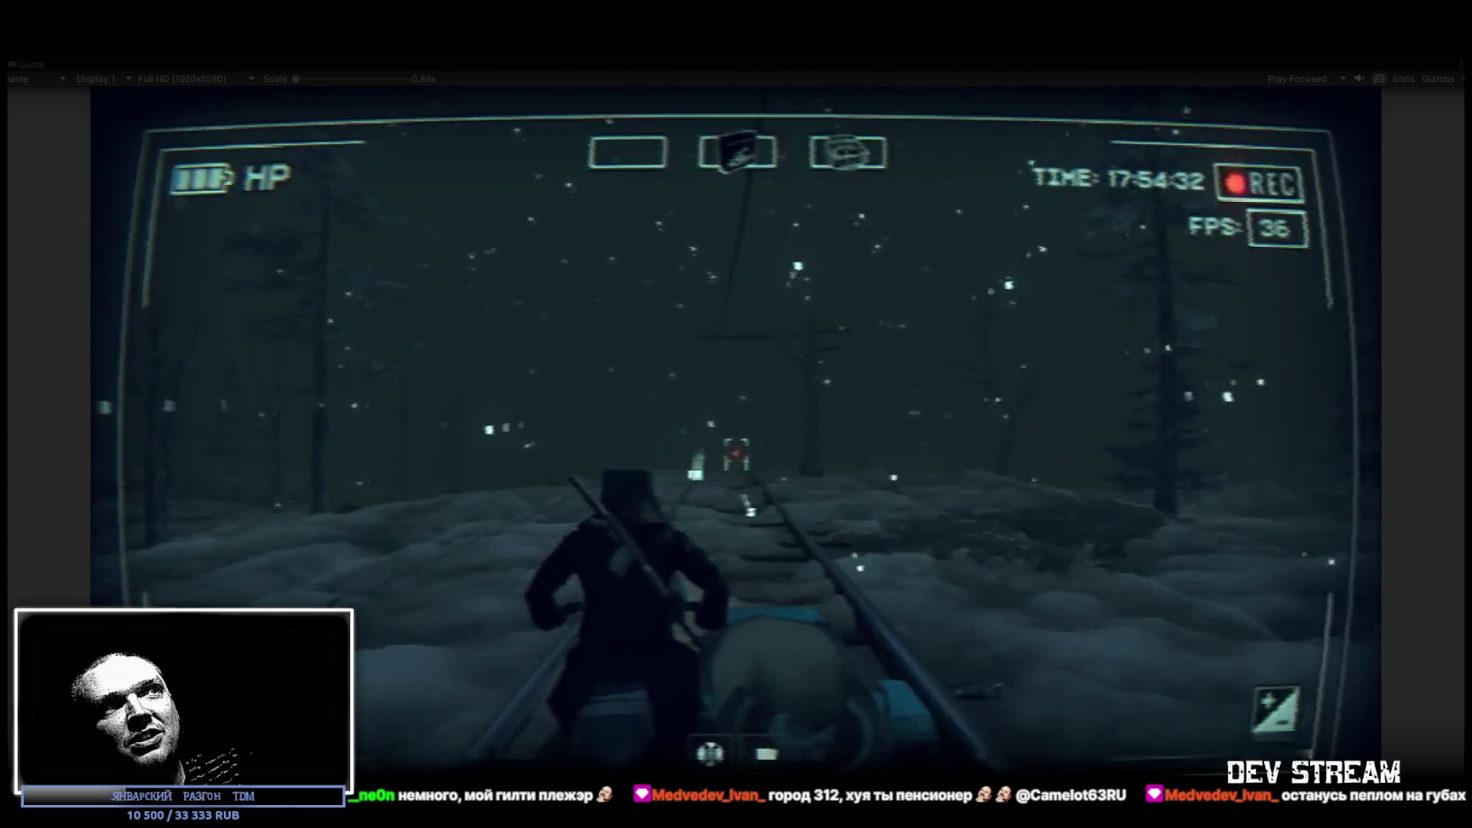
key("w")
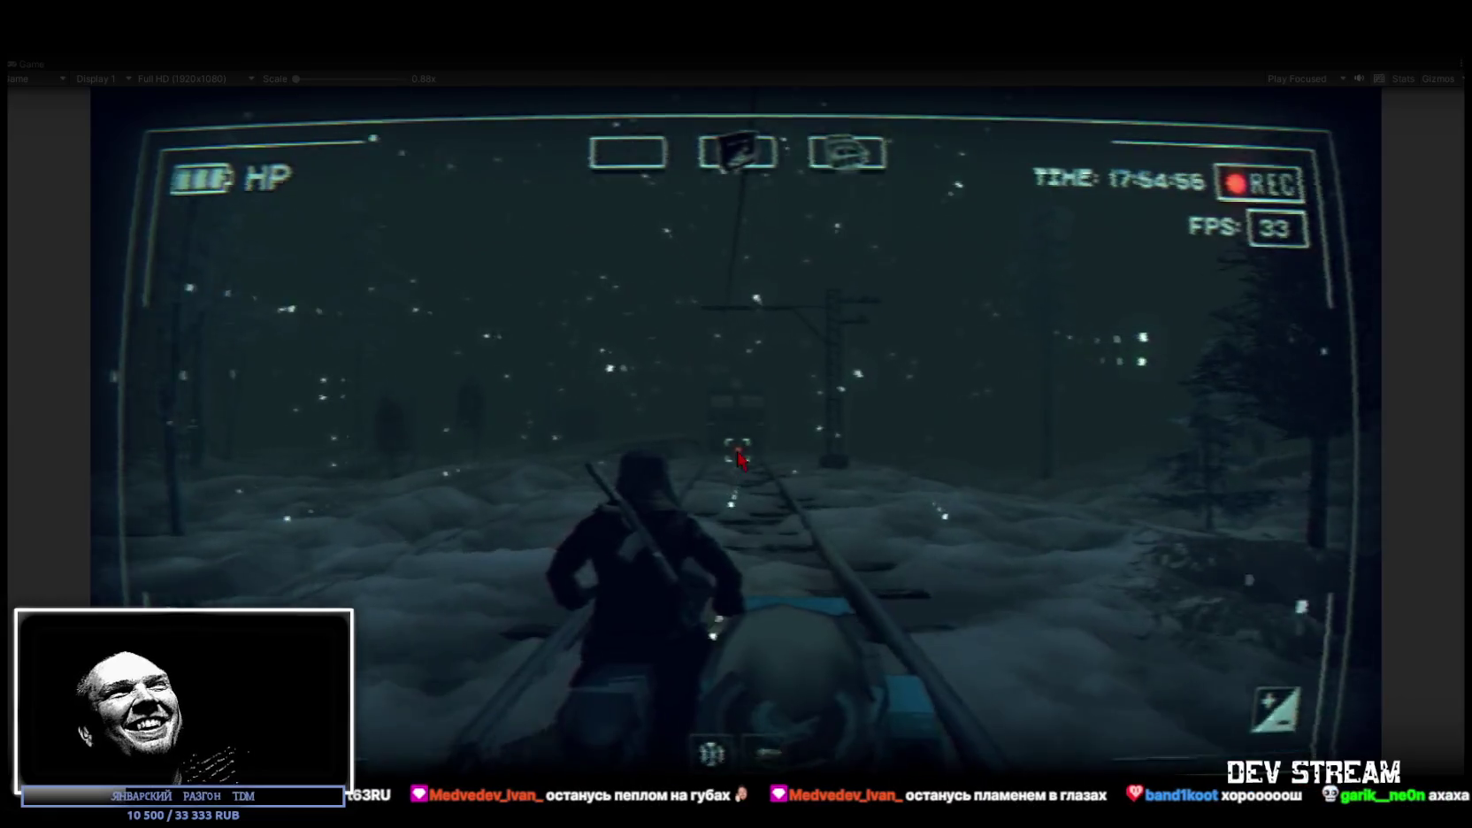
key("Tab")
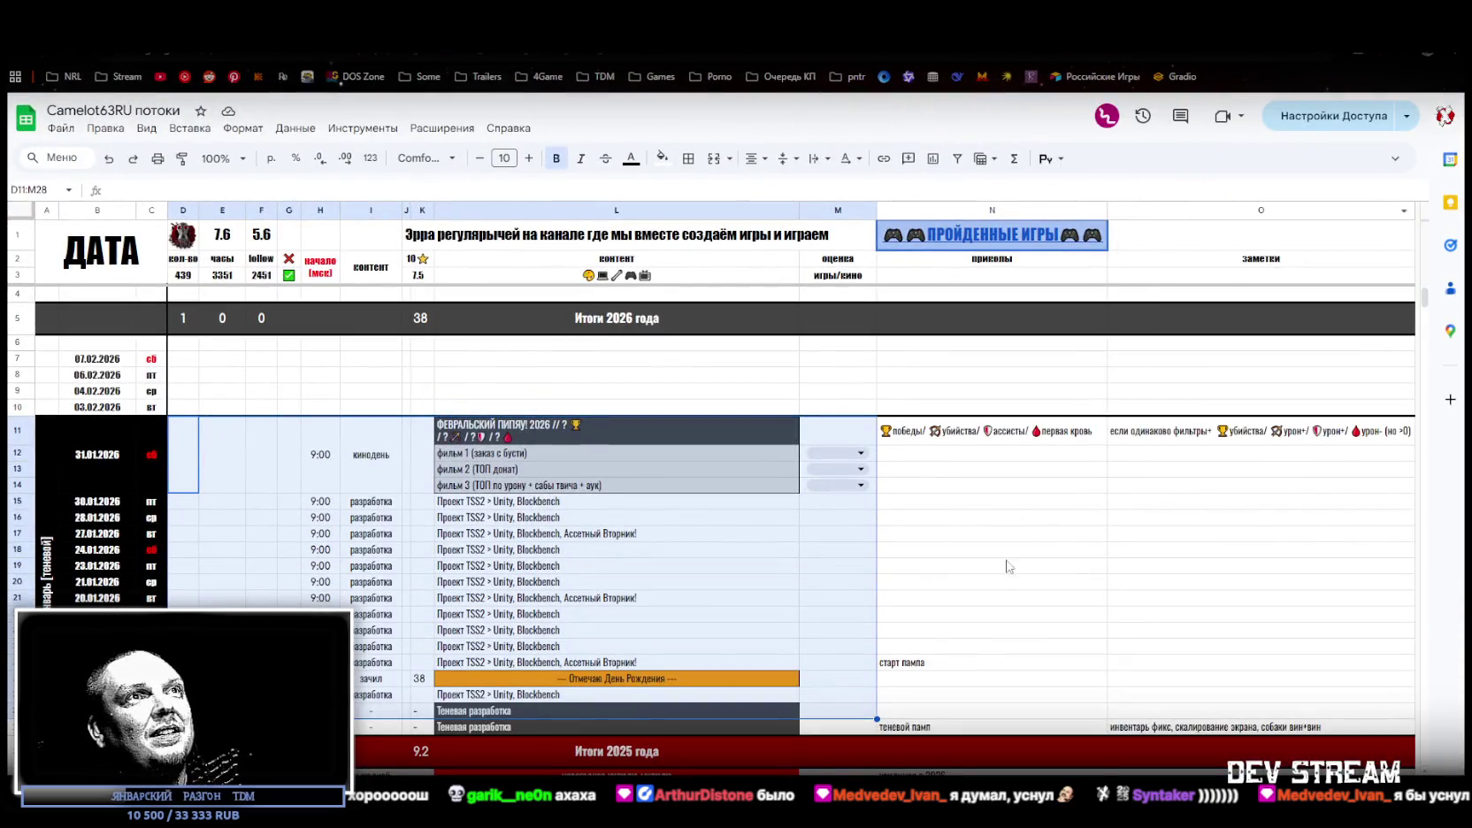
Search the sheet for 'мстите' and step through the matches to the second hit
left_click(978, 582)
key("ctrl+f")
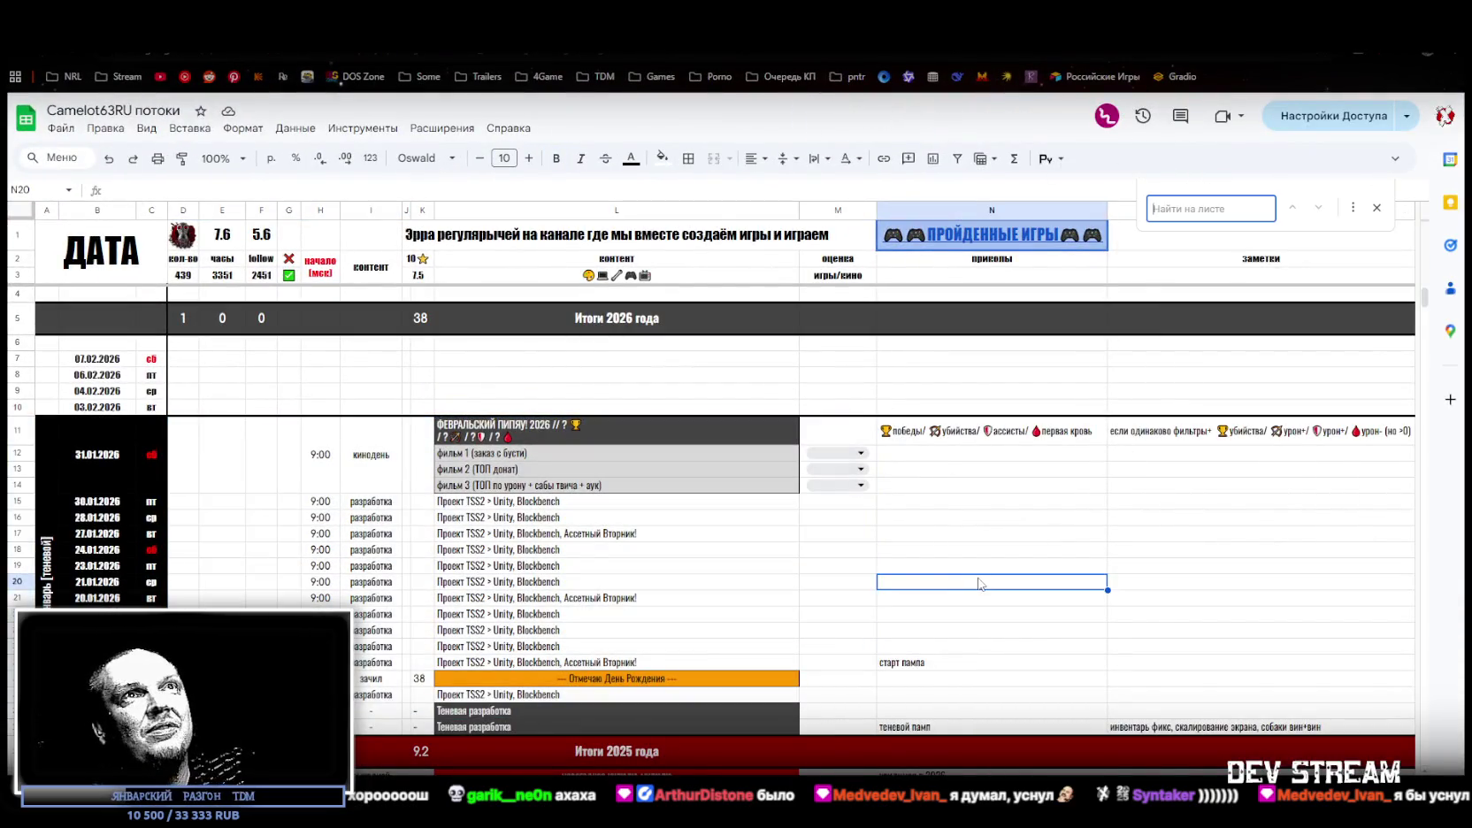
type("мстите")
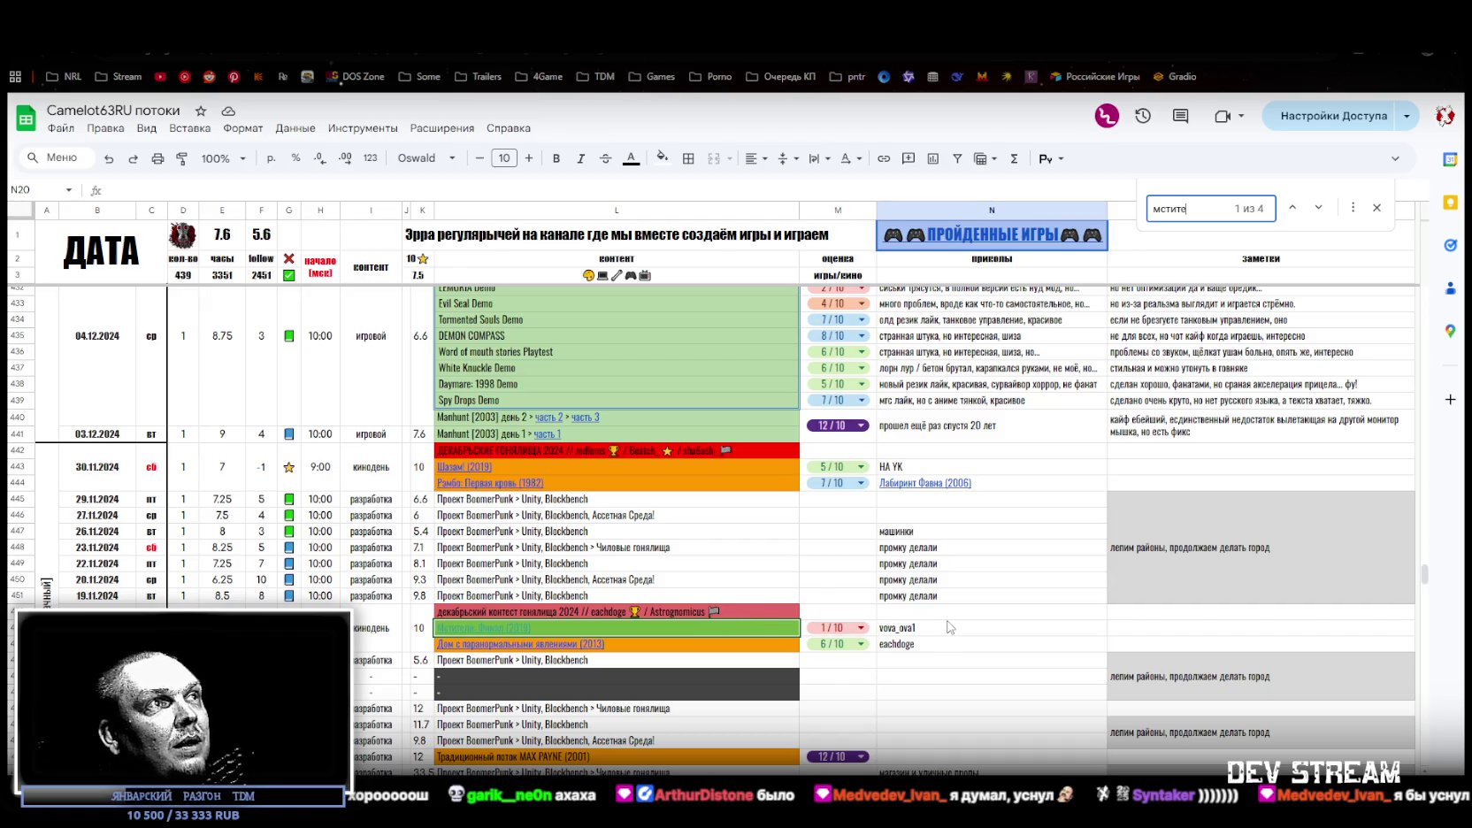
left_click(1319, 207)
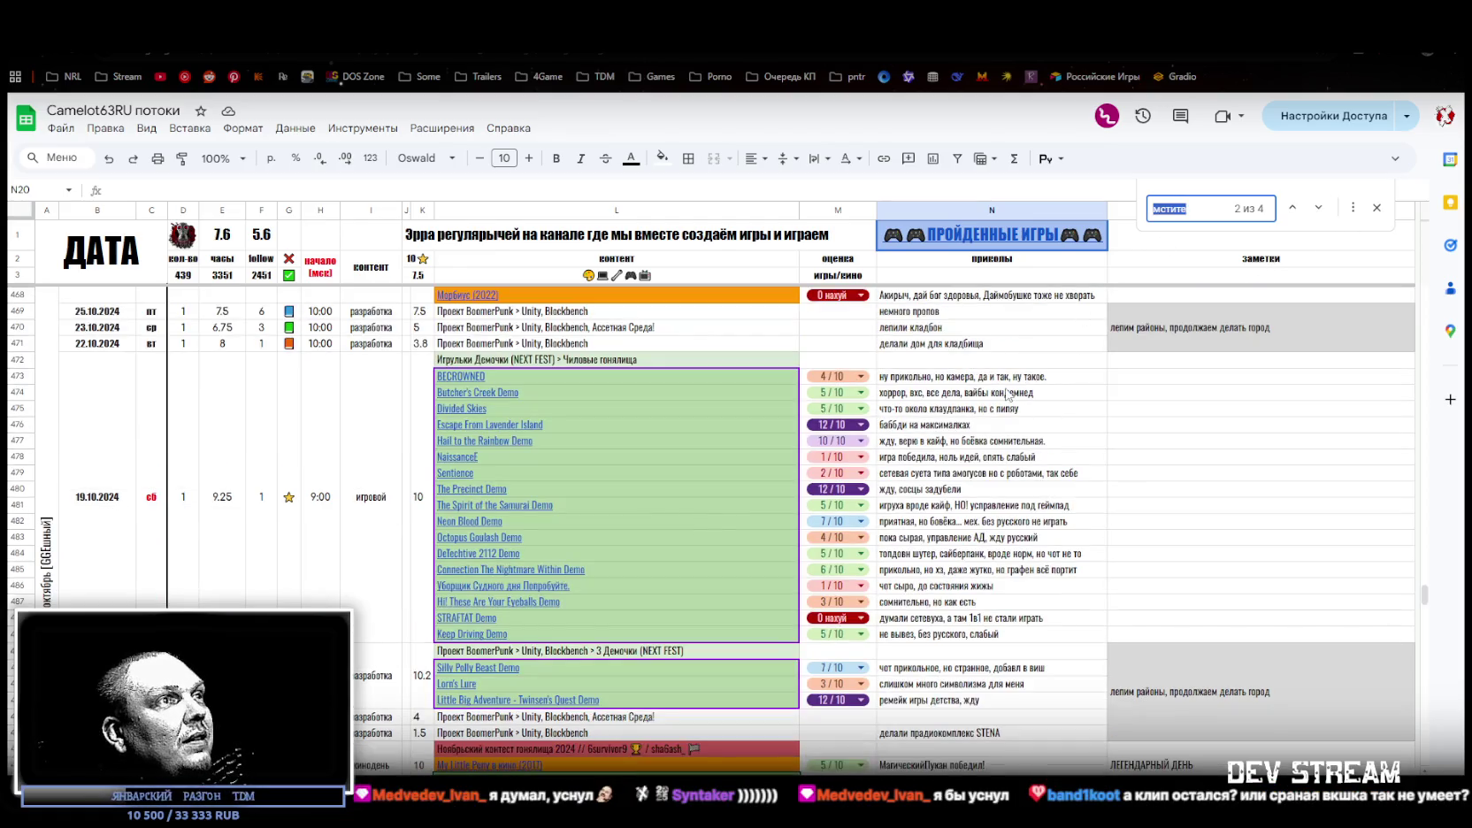
scroll(809, 606, "down", 1)
left_click(926, 708)
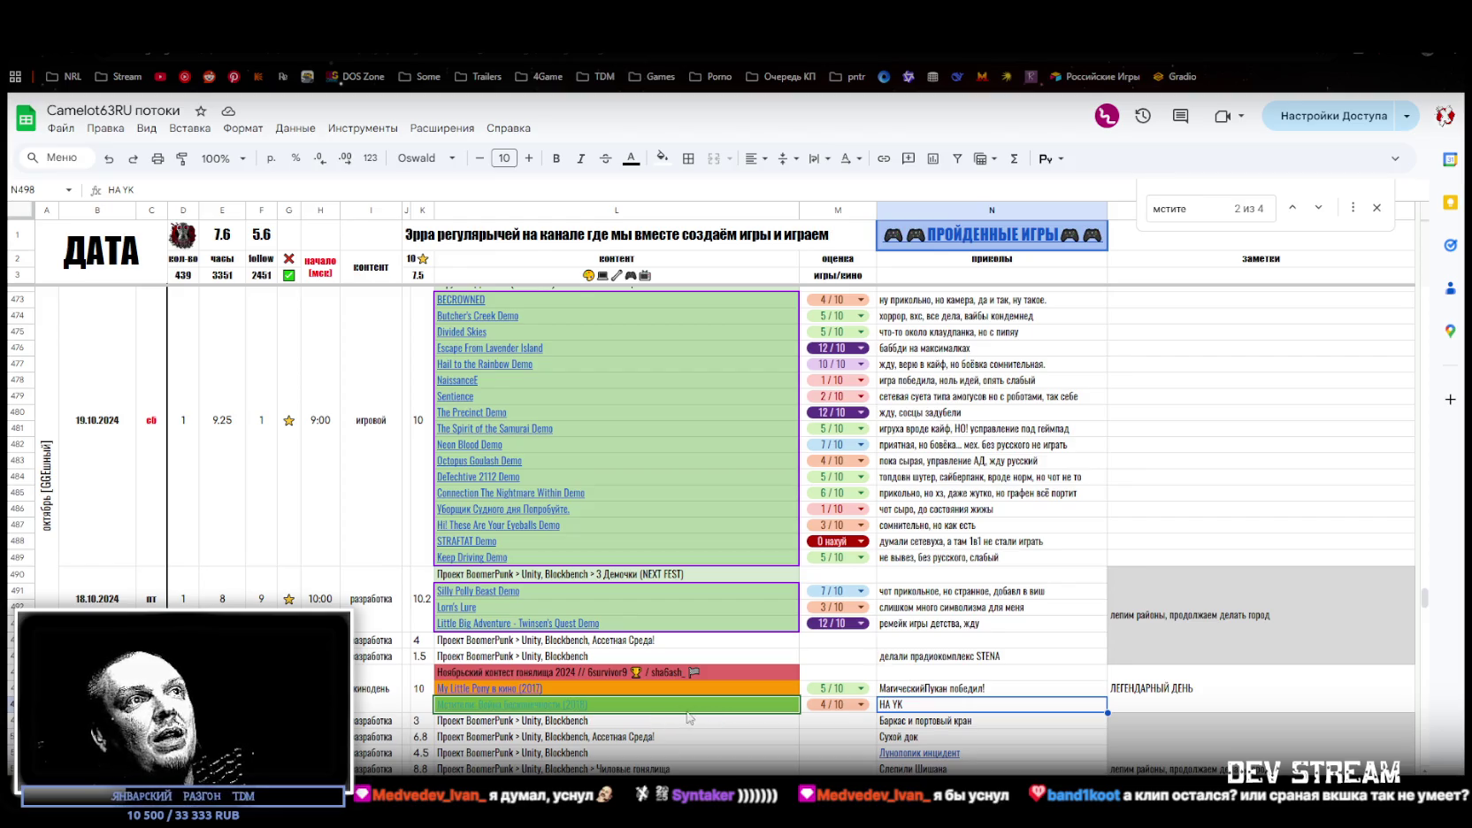
mouse_move(672, 716)
key("ctrl+f")
scroll(1121, 419, "up", 2)
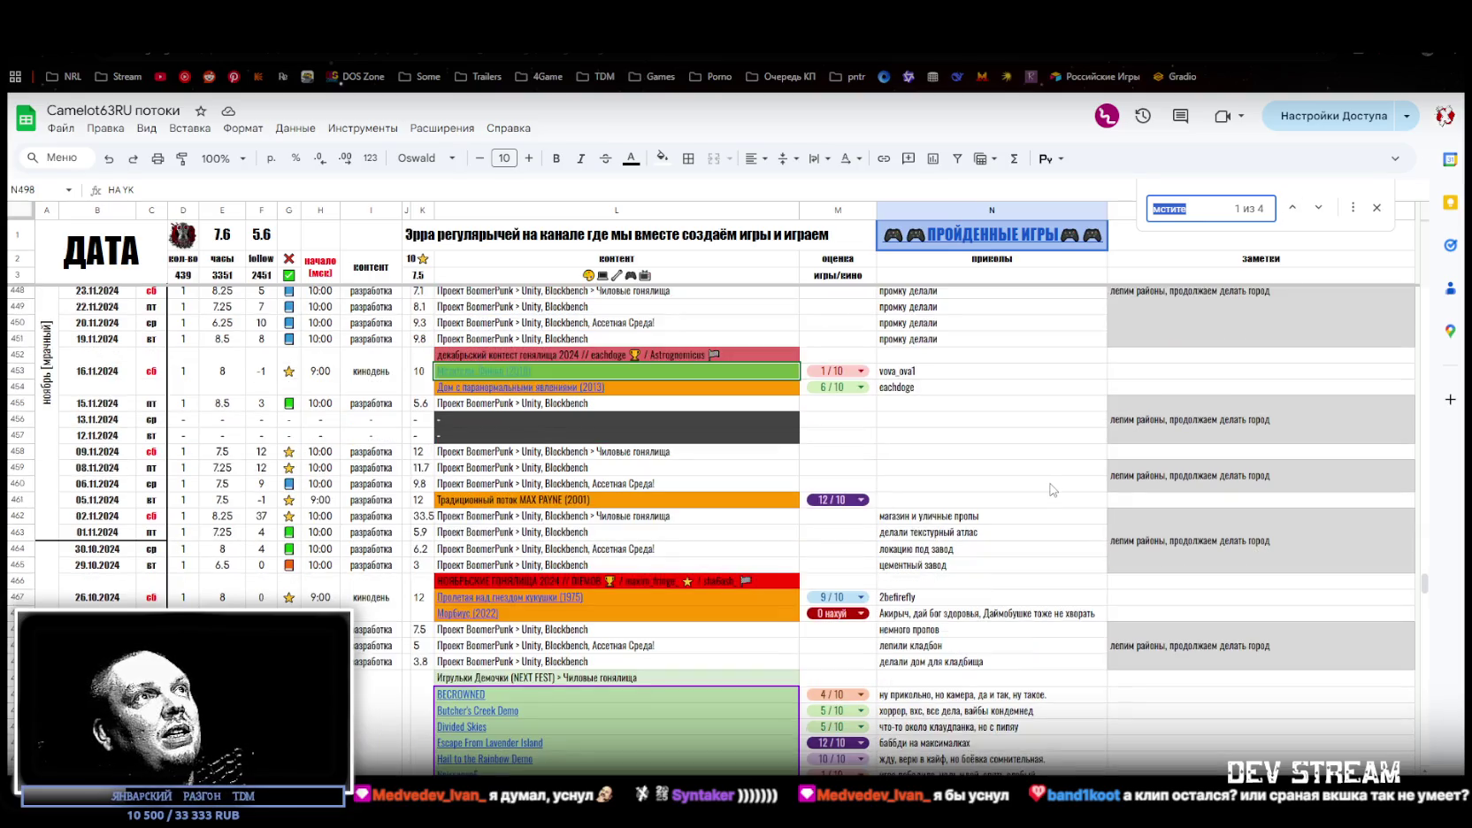
left_click(1319, 208)
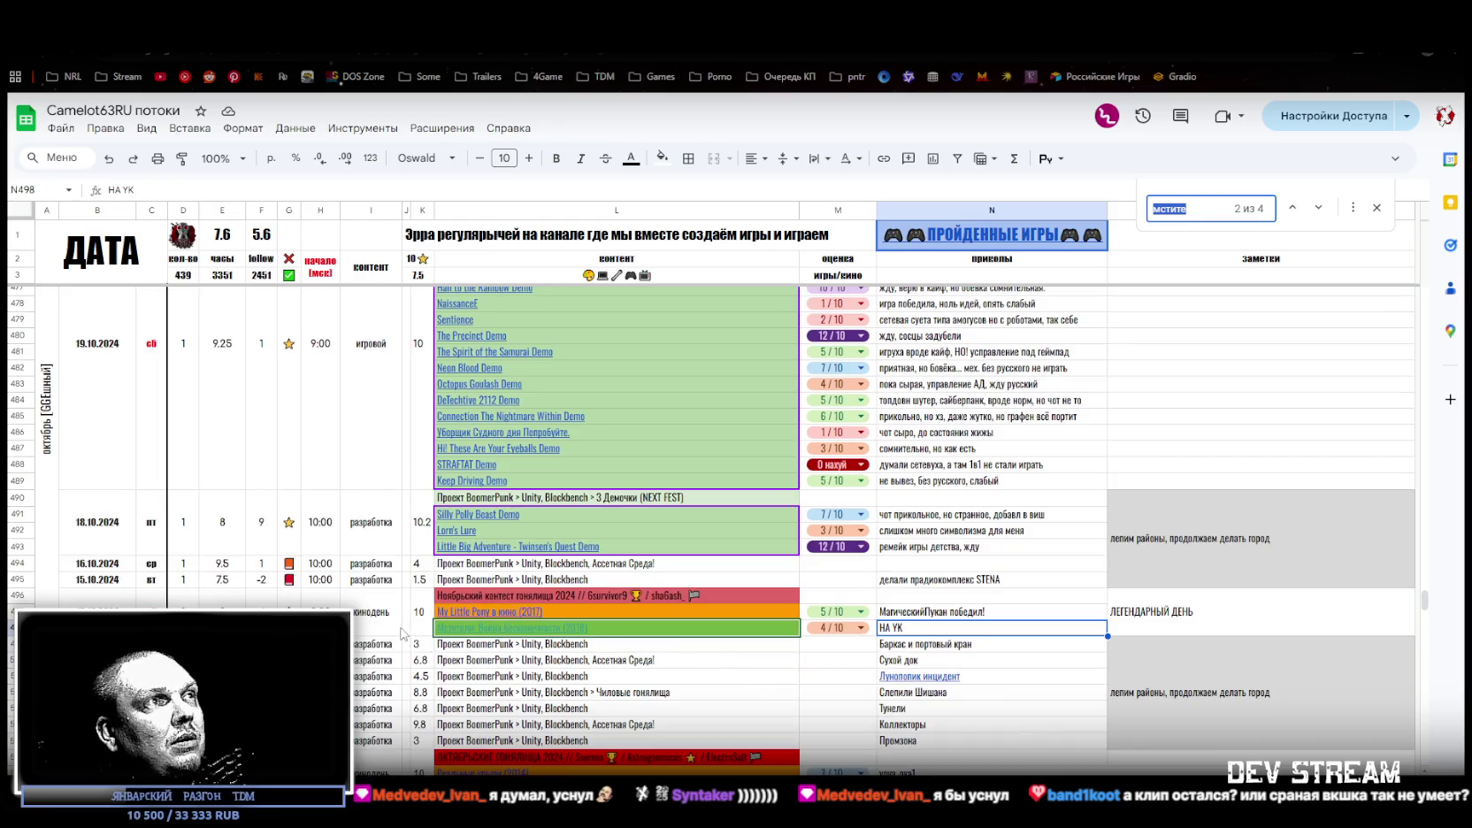
Close the search, select the date of movie-day row 498, and return to the Unity editor
left_click(398, 631)
left_click(1376, 207)
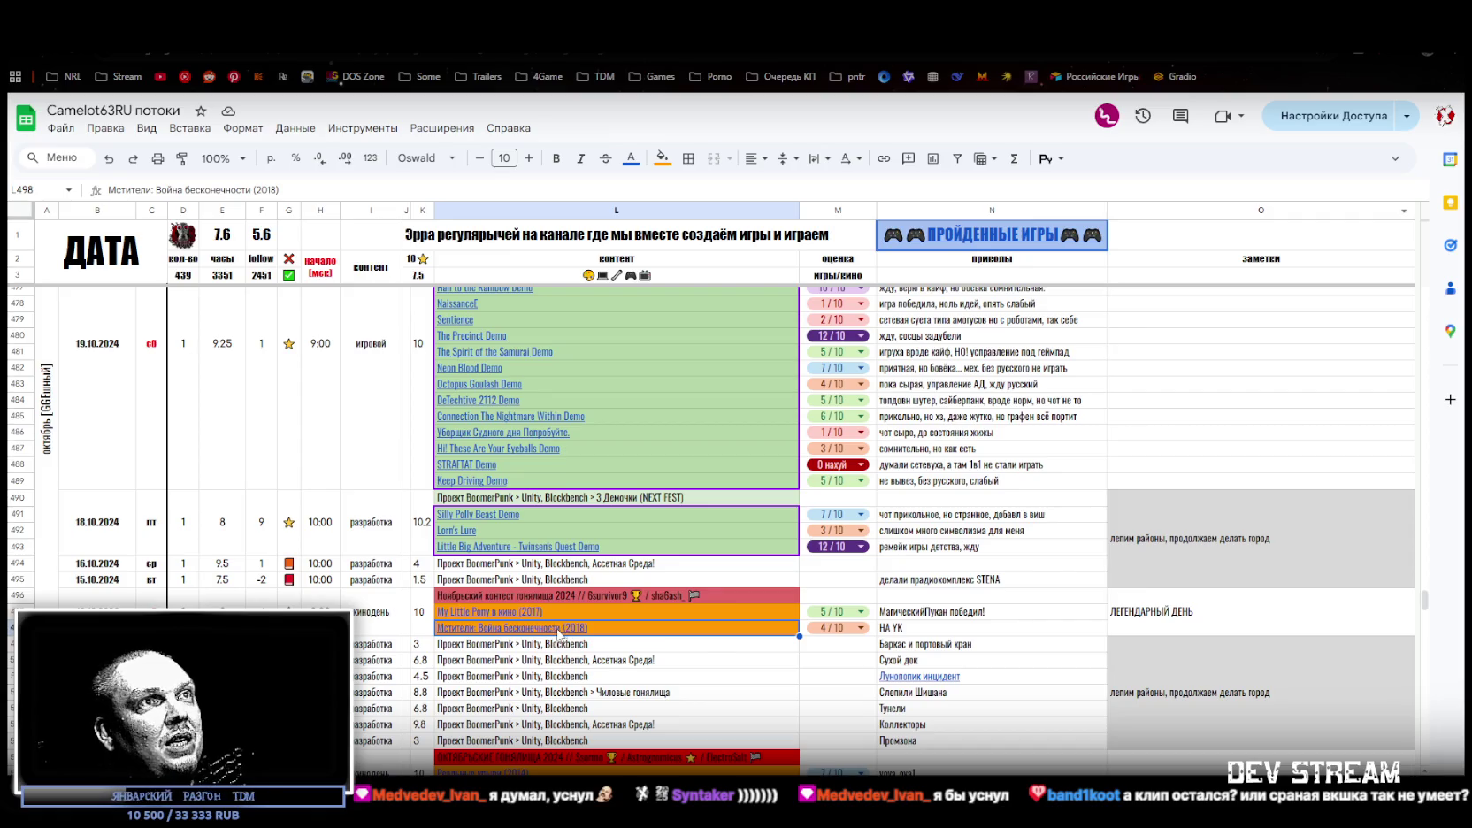
mouse_move(557, 632)
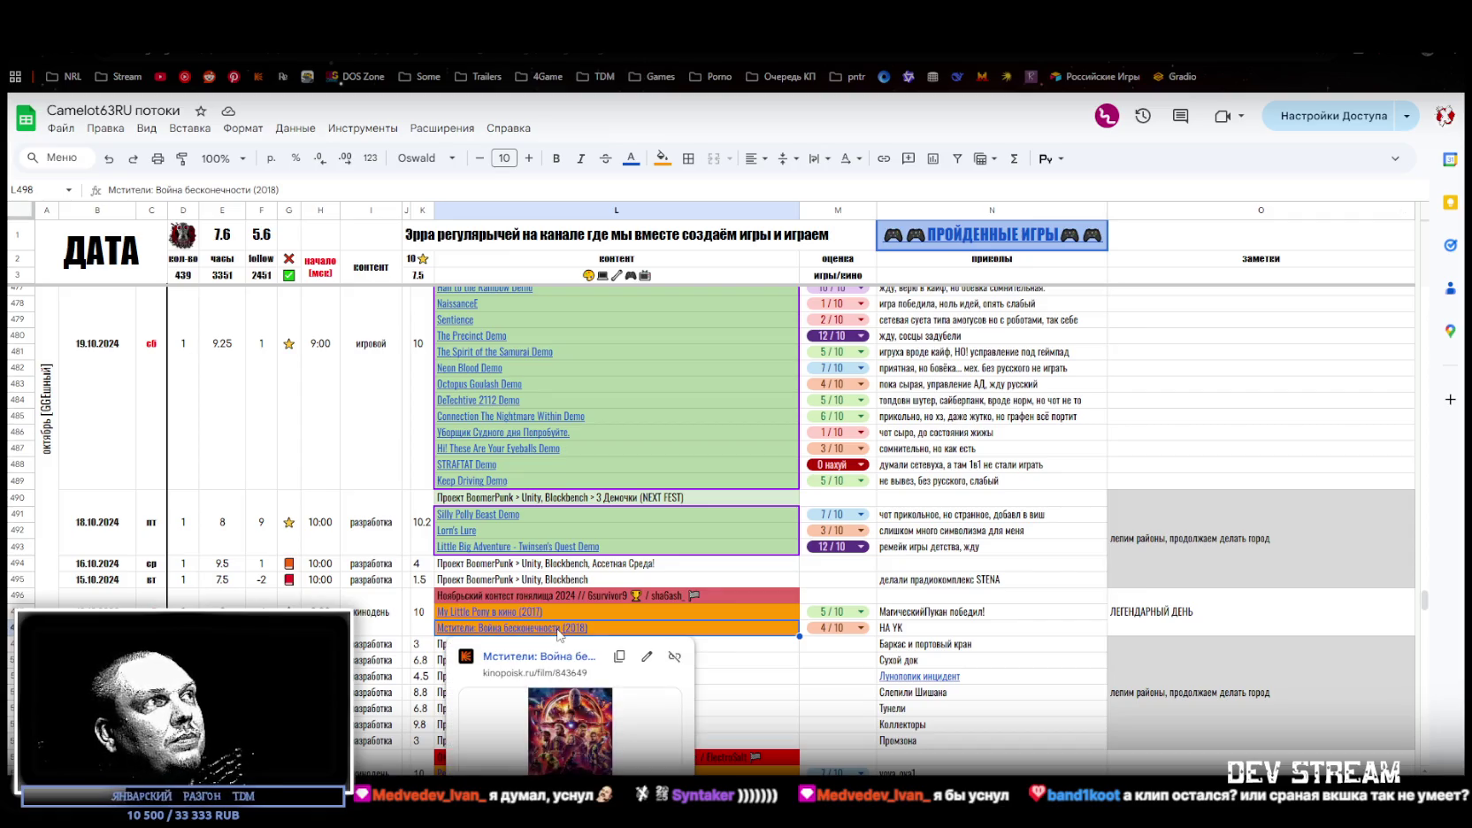
left_click(97, 599)
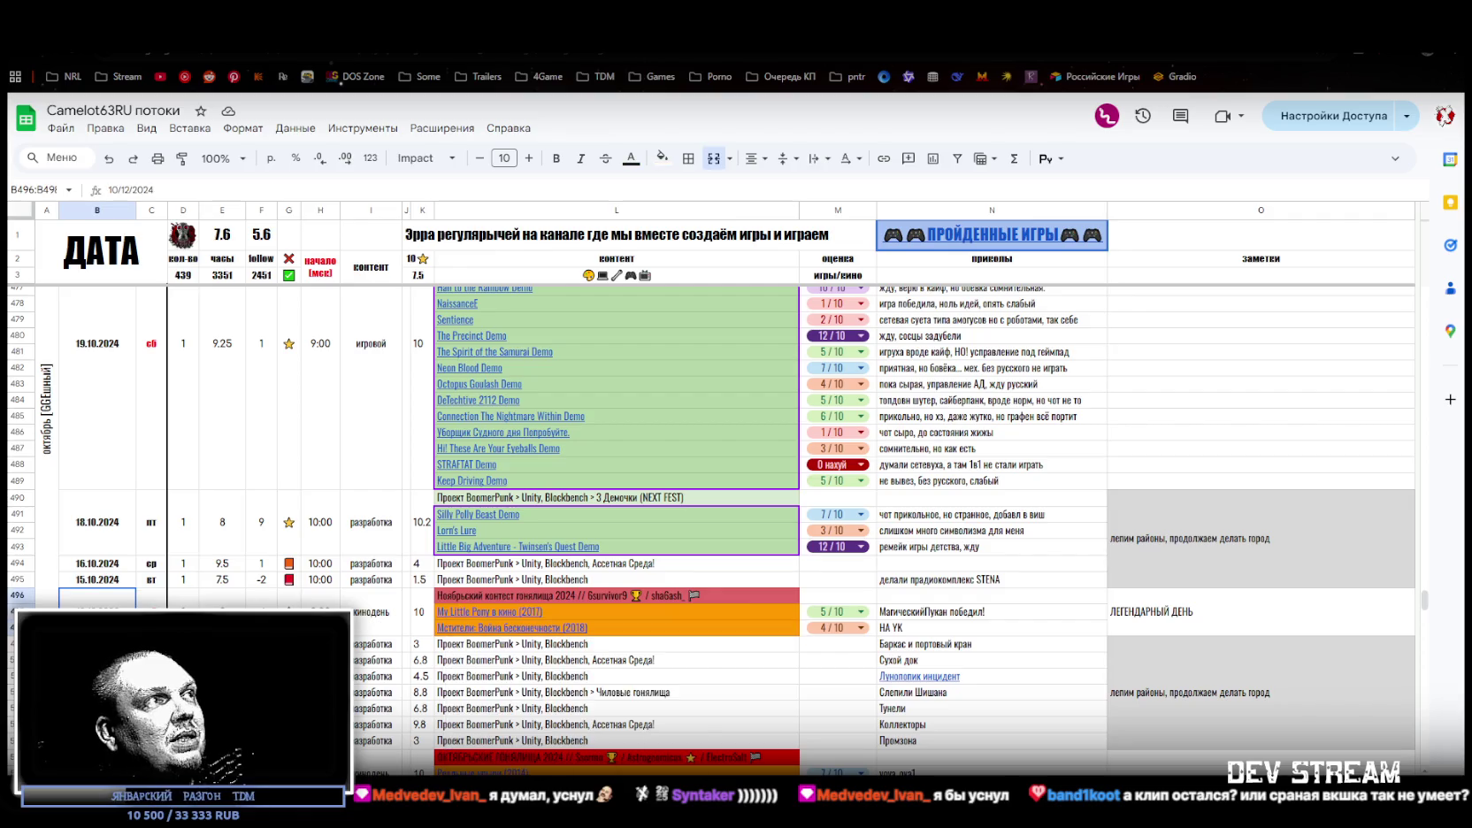
key("alt+Tab")
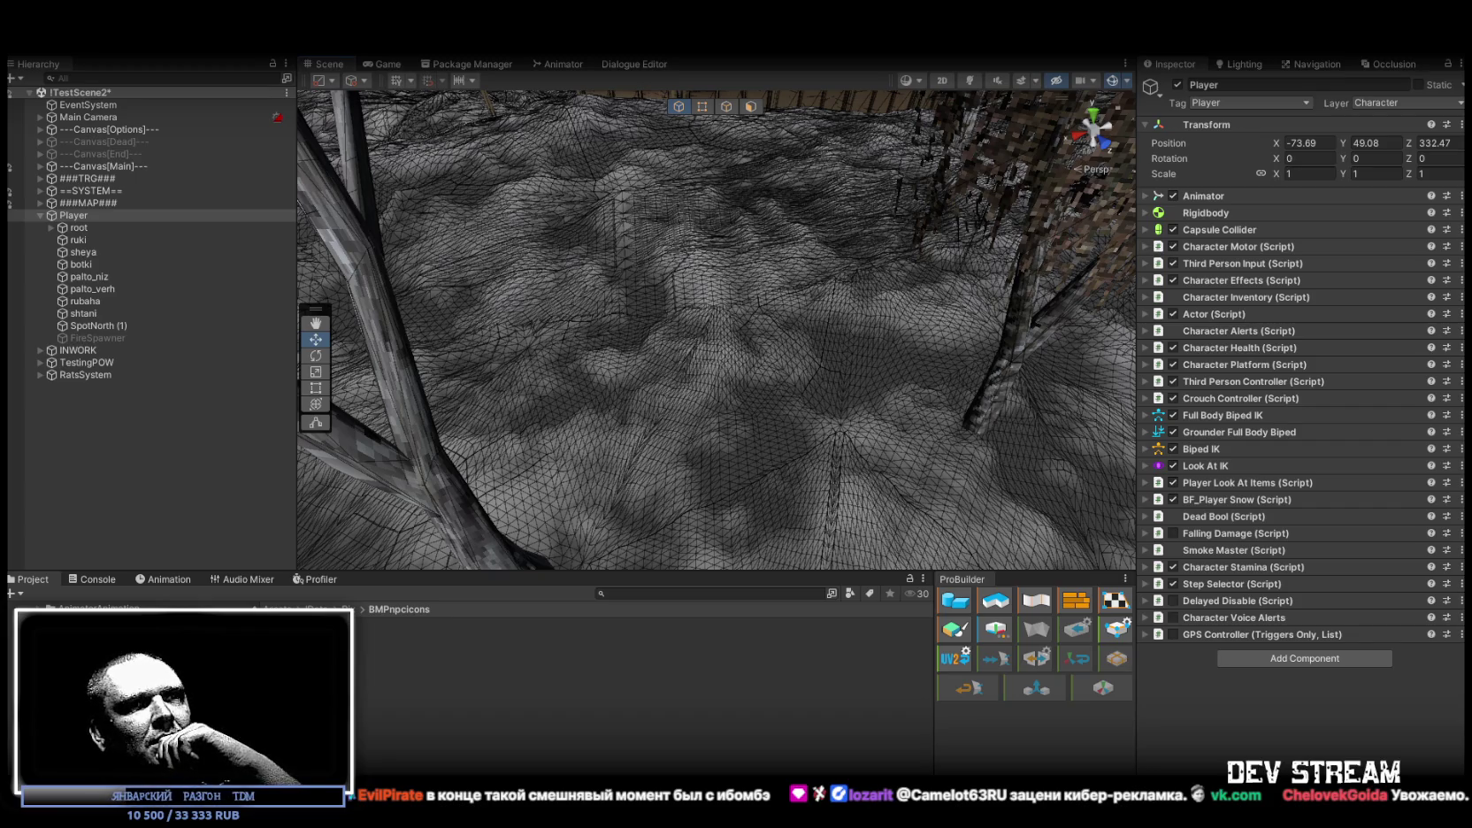
Bring the VK Video recording of Мстители: Война бесконечности (2018) in front of Unity
key("alt+Tab")
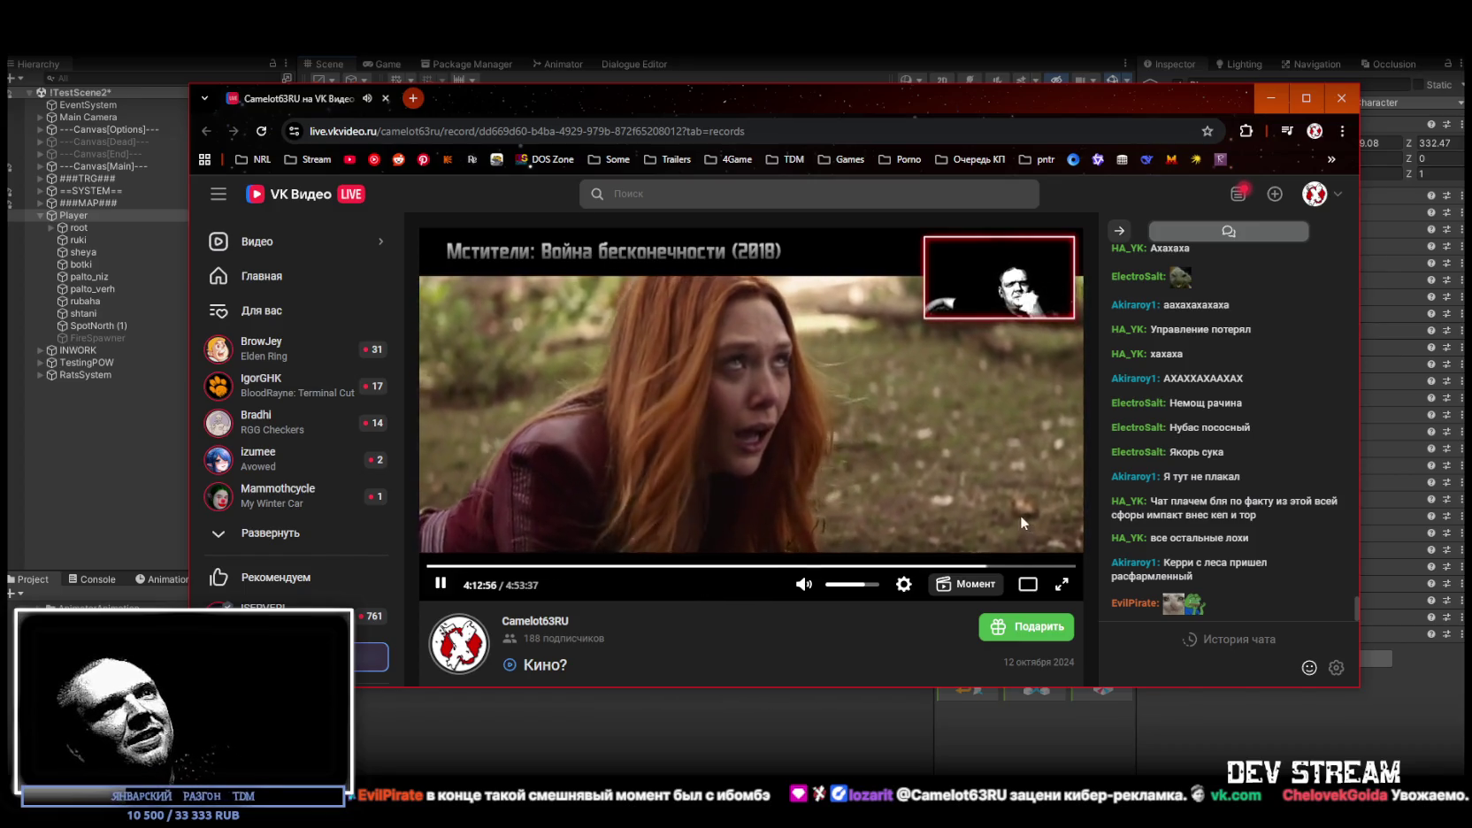
Seek the Infinity War recording forward three jumps to about 4:15 and collapse the chat panel
key("Right")
key("Right")
key("Right")
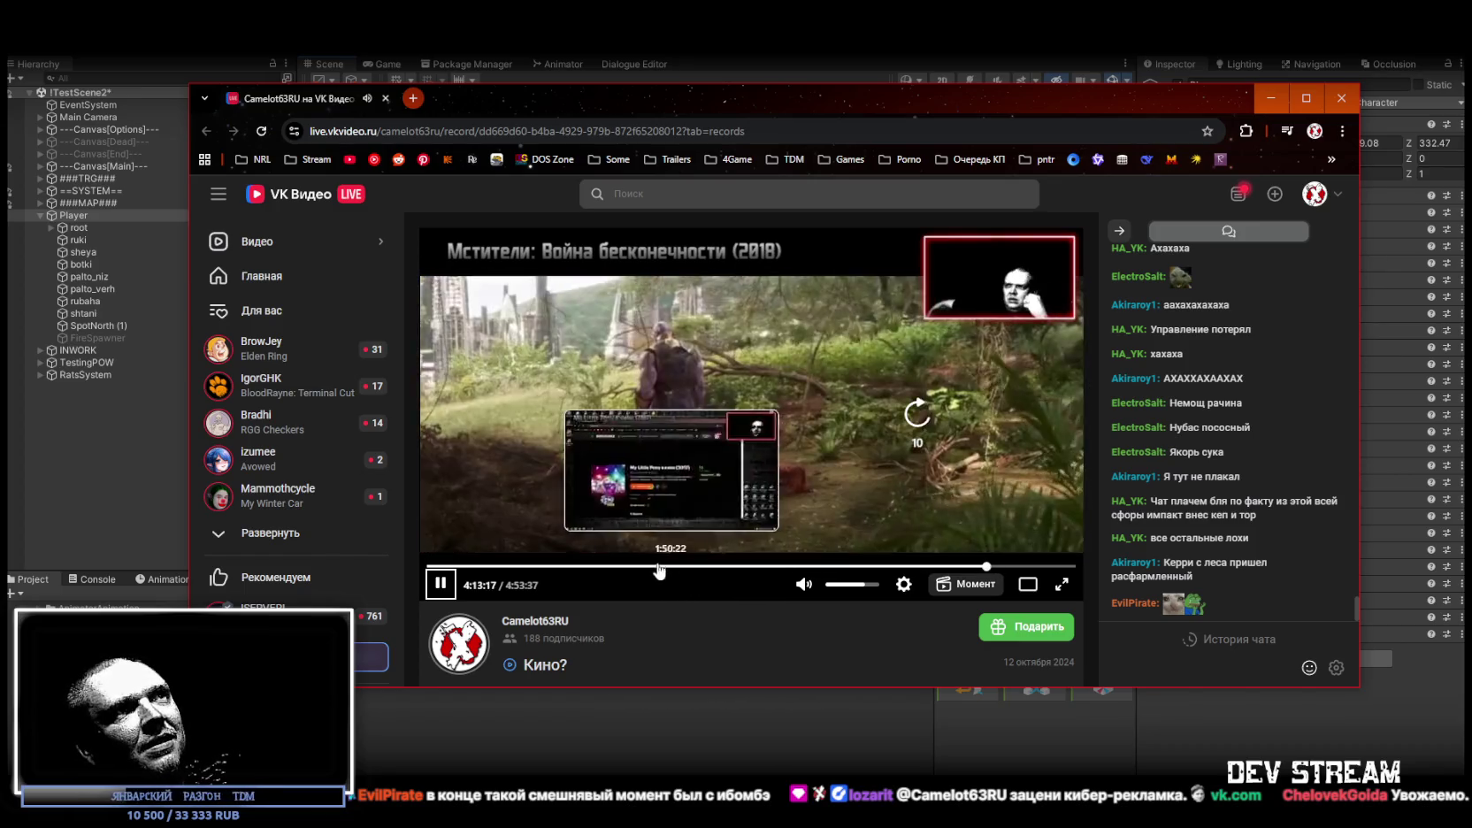
key("Right")
key("Right")
key("Right")
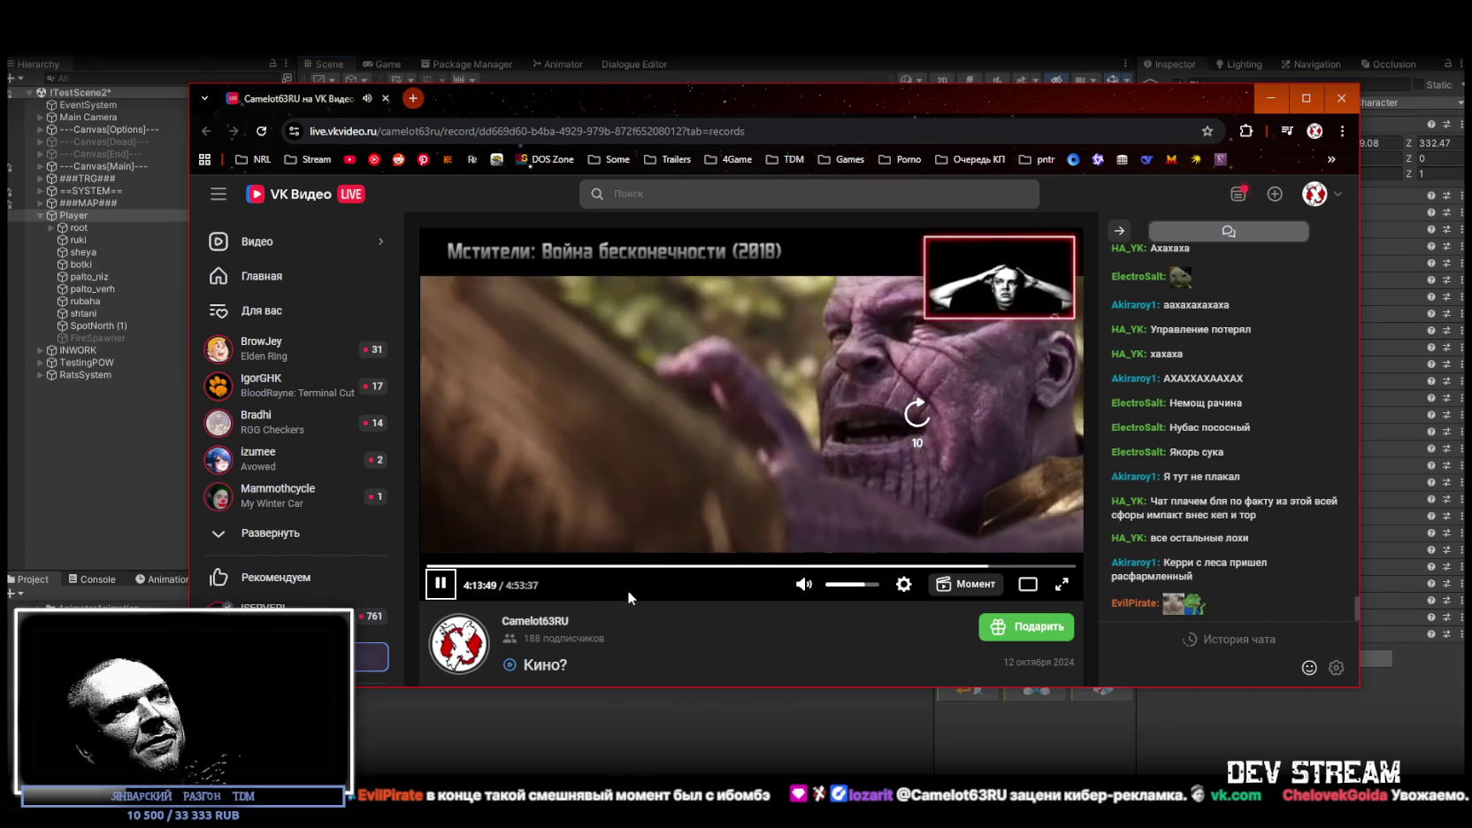
key("Right")
key("Right")
key("Right")
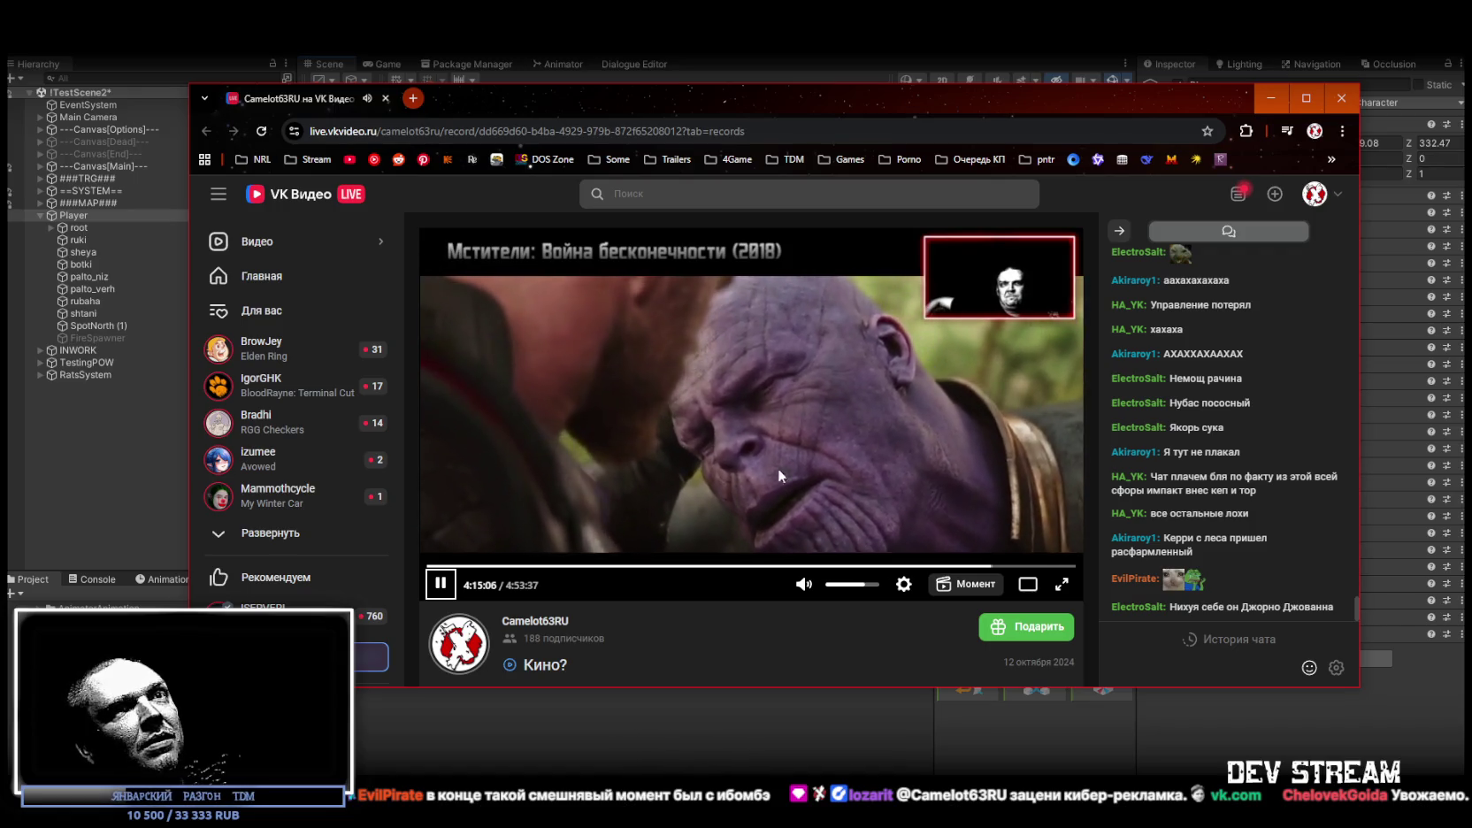
left_click(1120, 231)
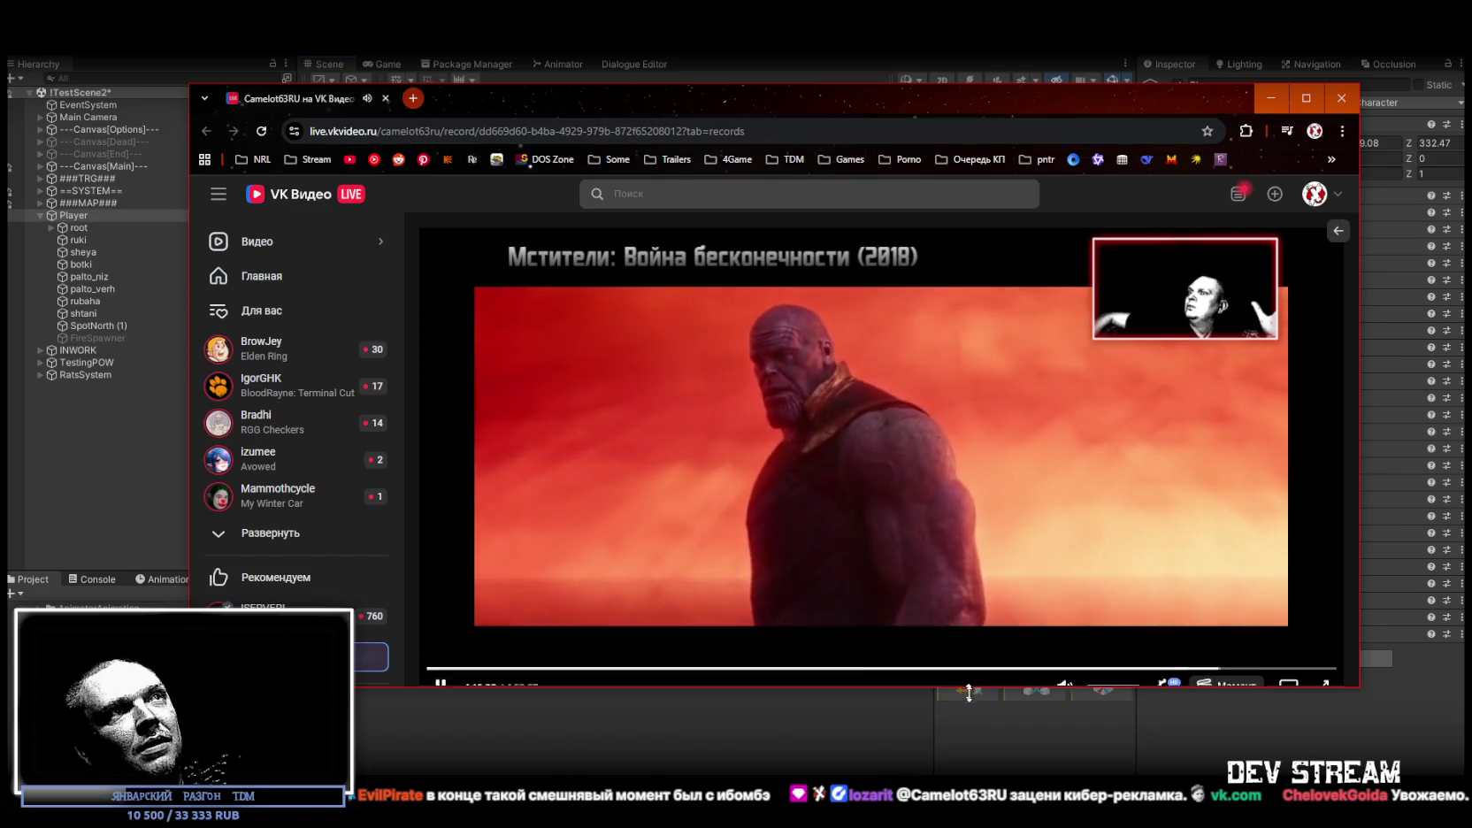
Switch the player to theater mode and skip ahead four 10-second jumps
key("t")
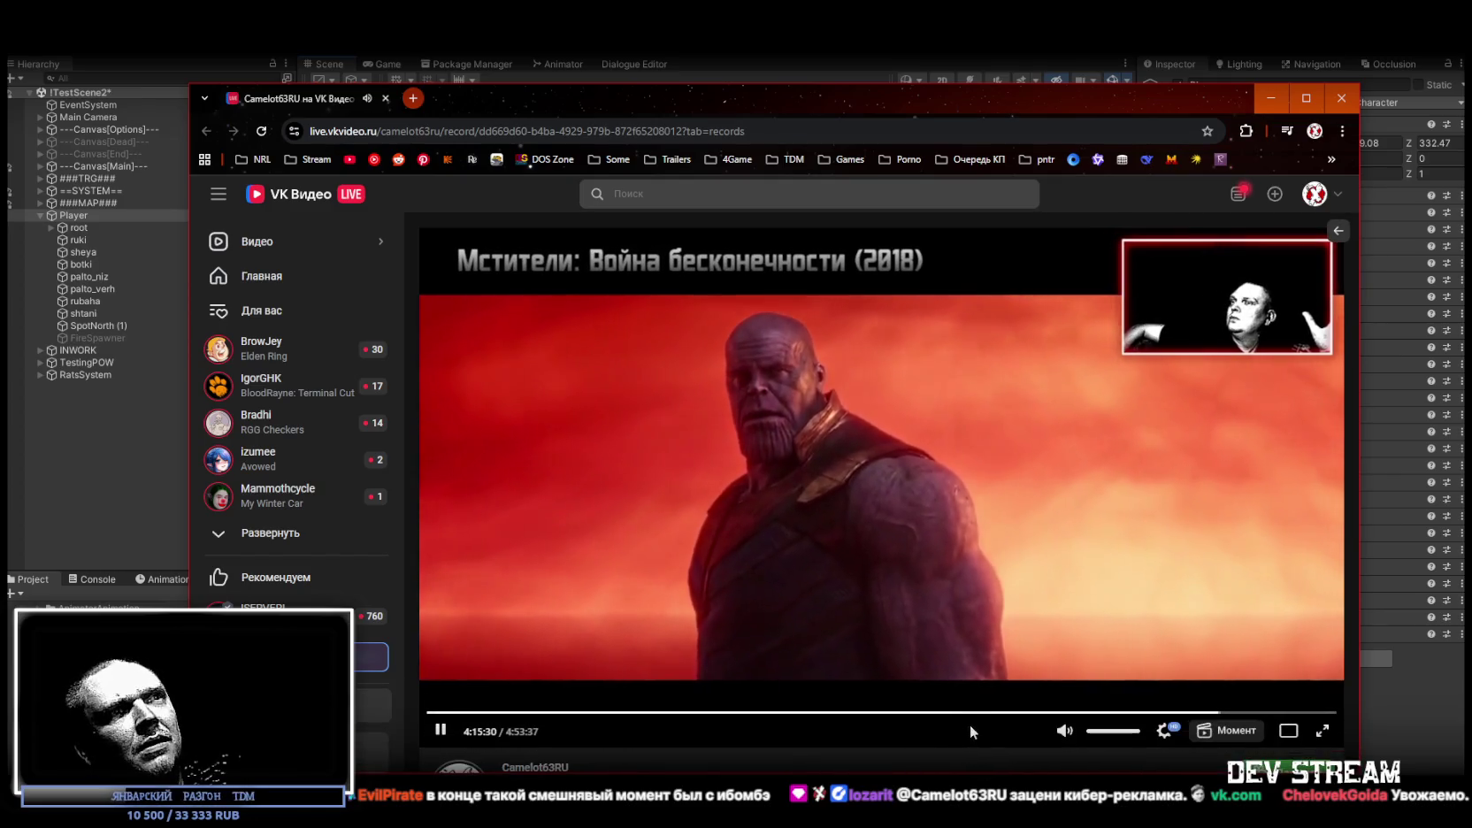
key("Right")
key("Right")
key("Right")
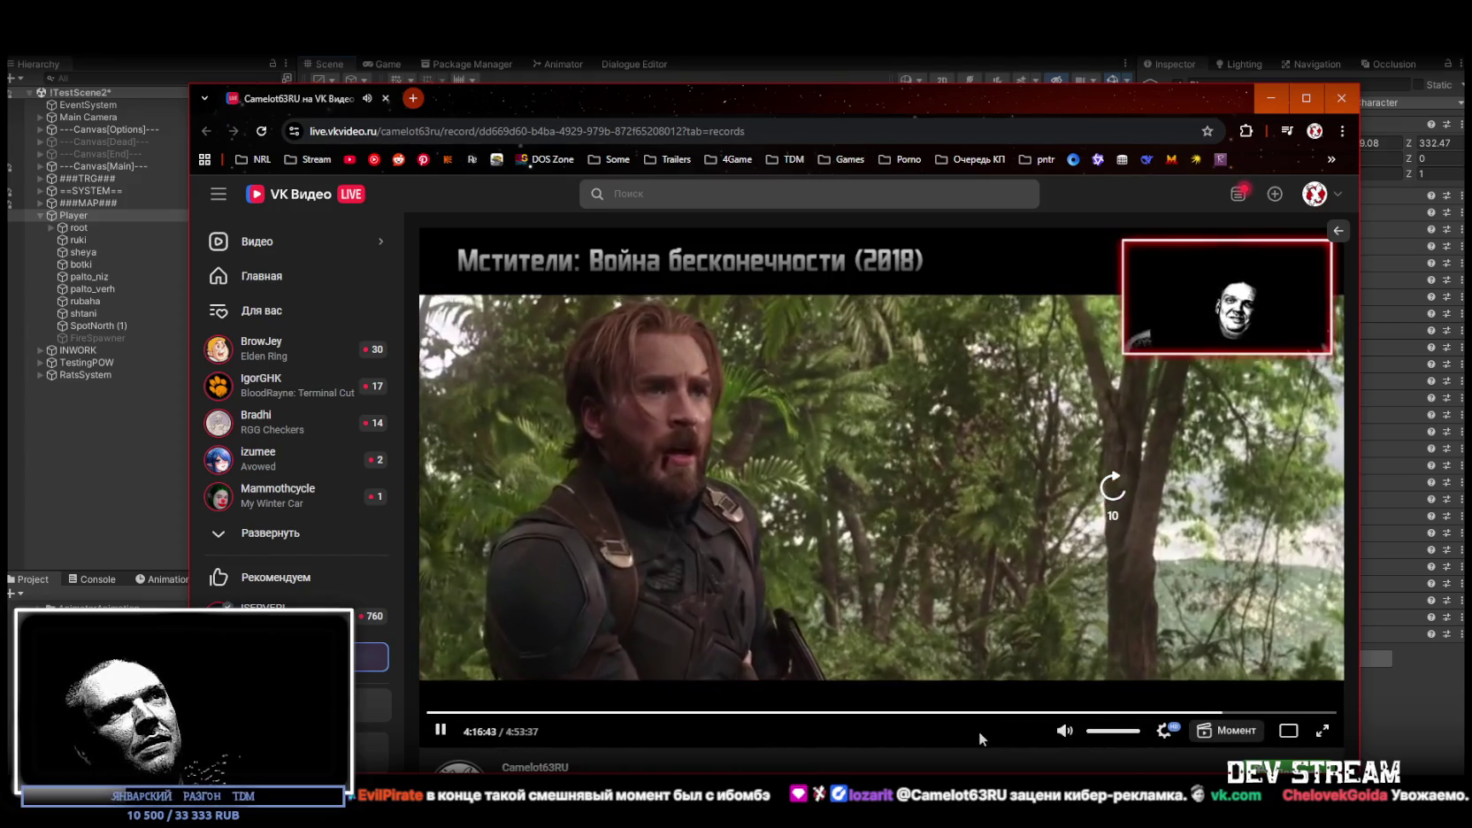
key("Right")
key("Right")
key("Right")
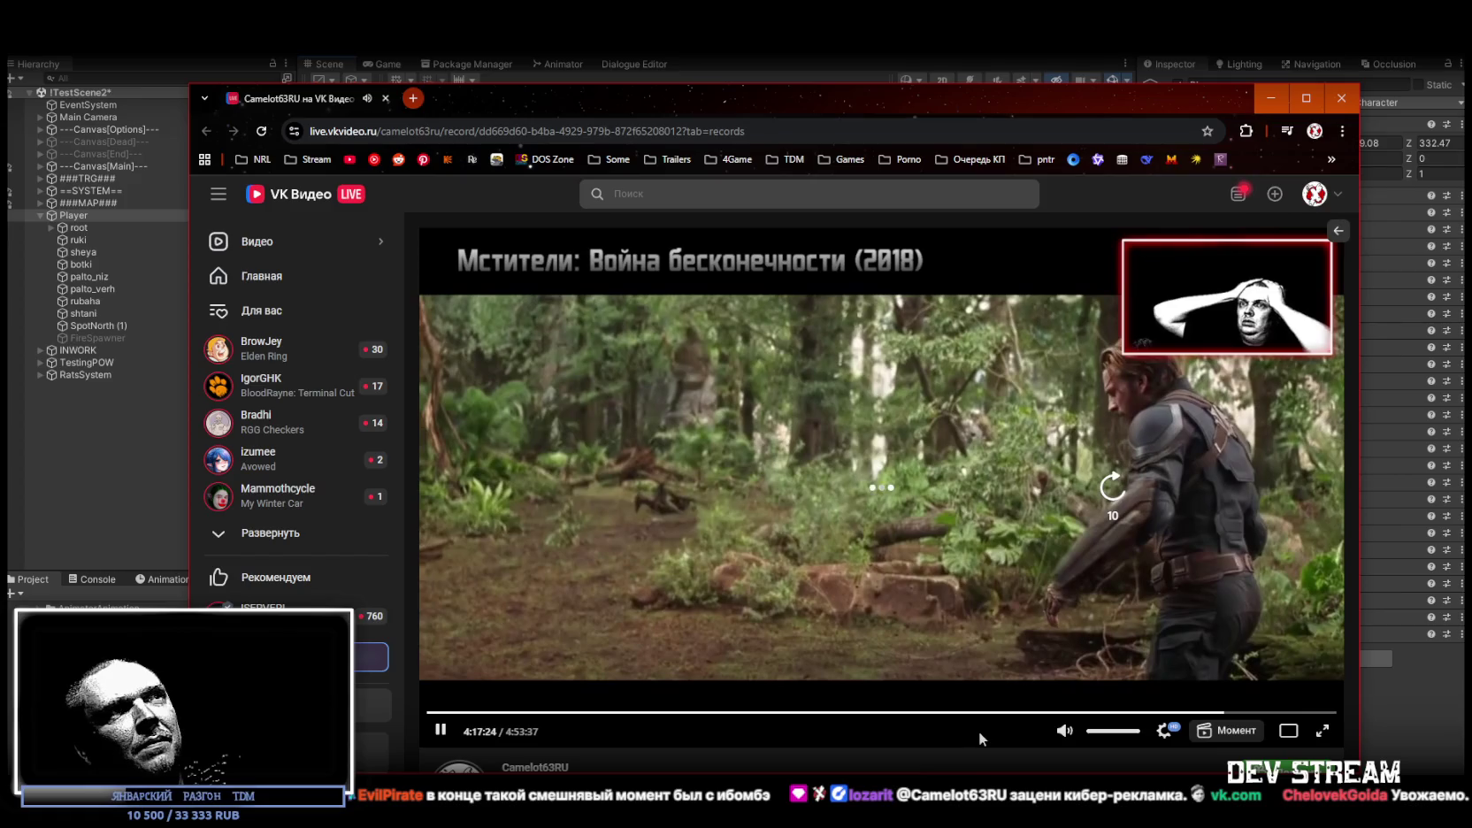
key("Right")
key("Right")
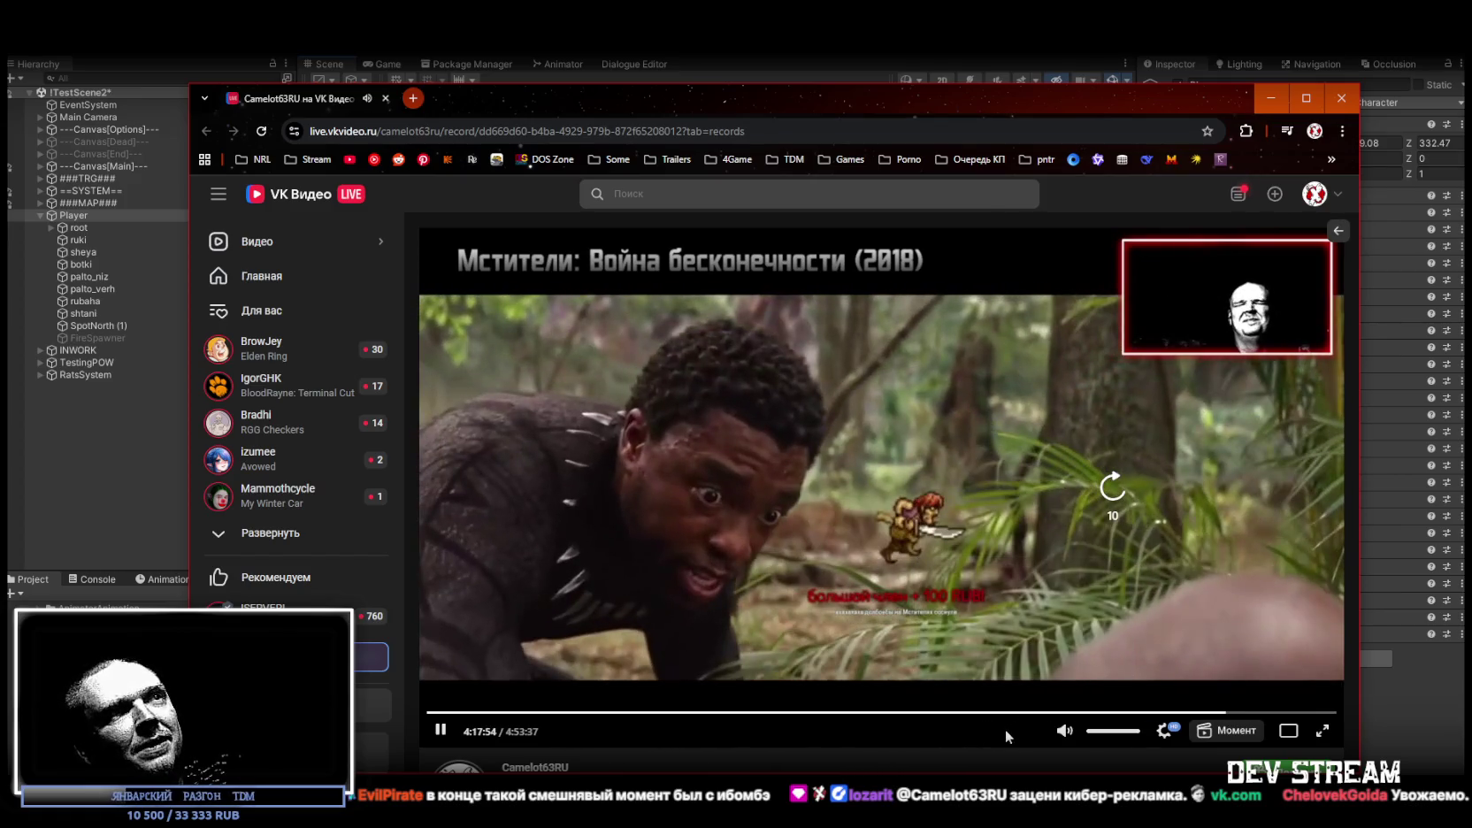
key("Right")
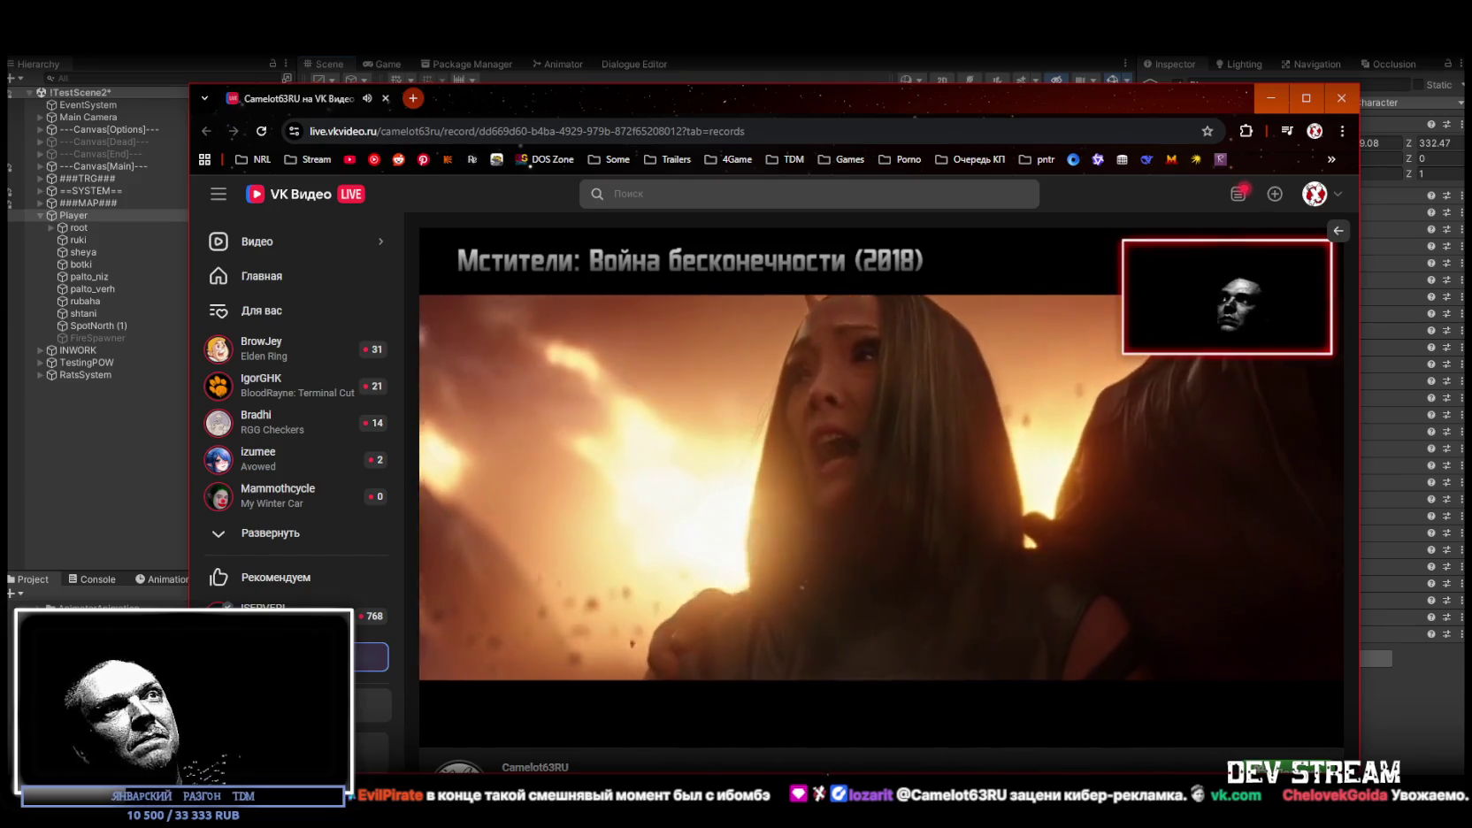
Skip another 10 seconds to about 4:21 and move the browser window up and right
mouse_move(909, 742)
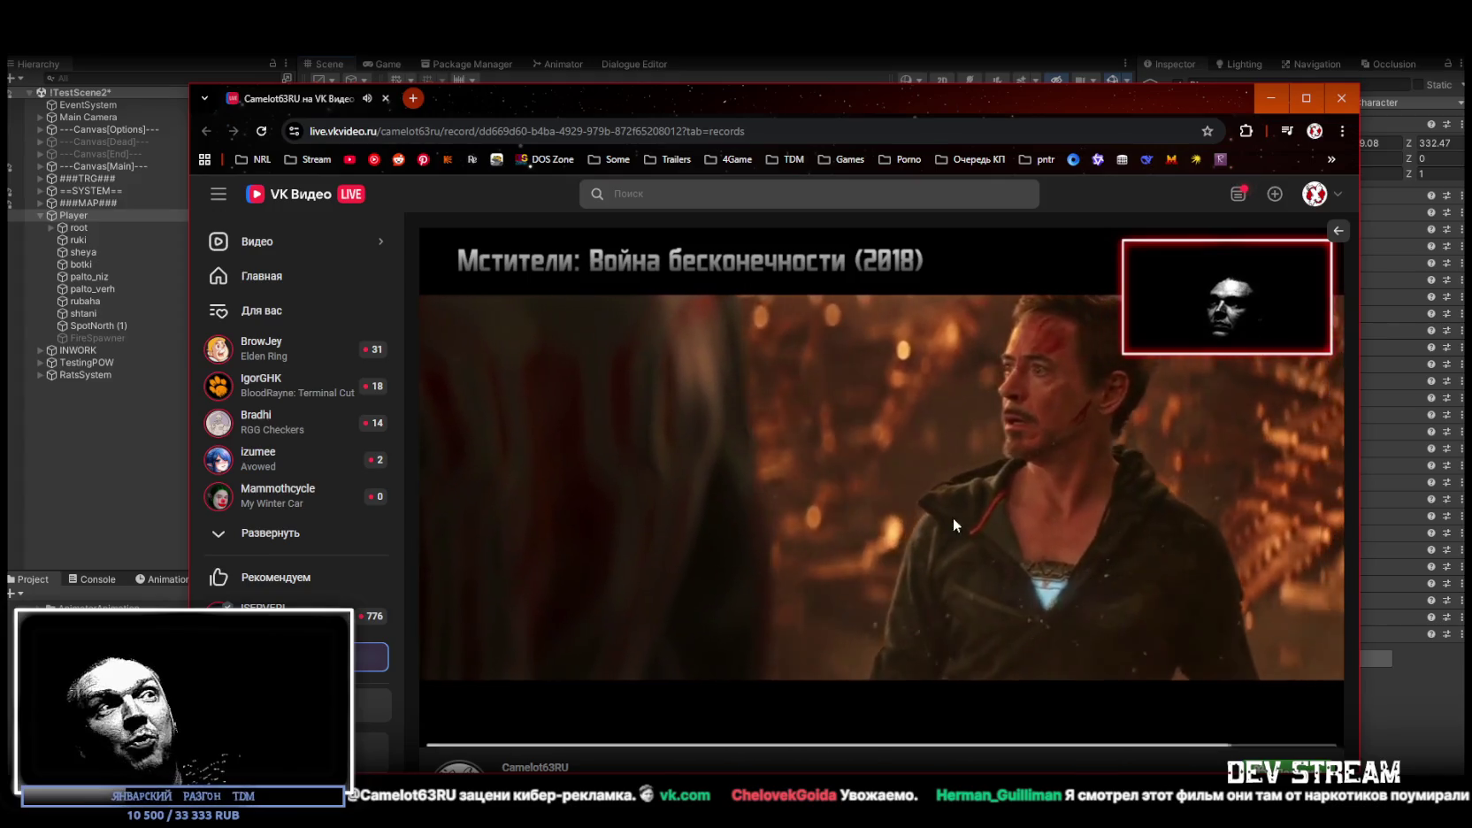
mouse_move(1002, 581)
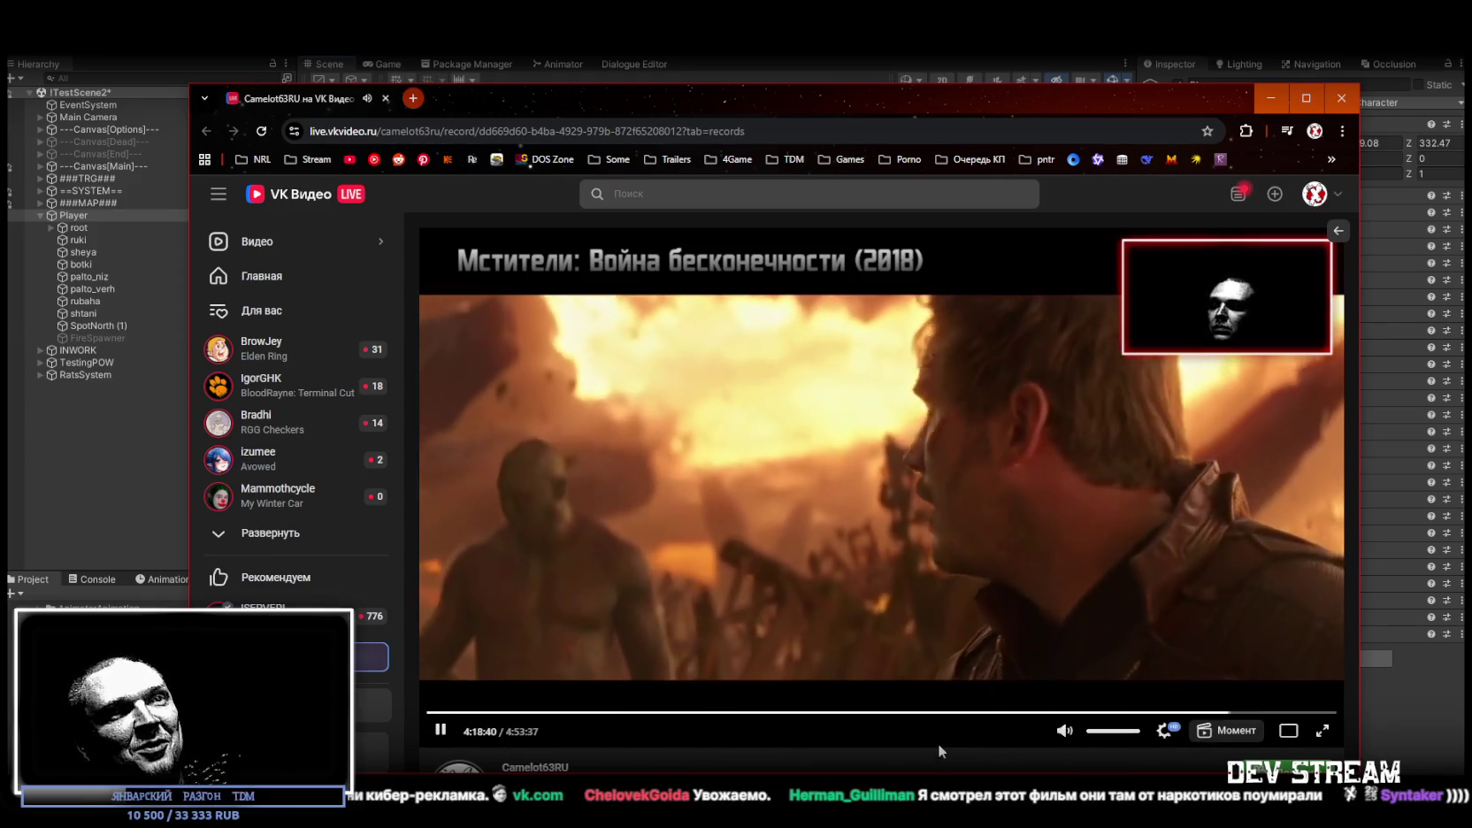
key("Right")
key("Right")
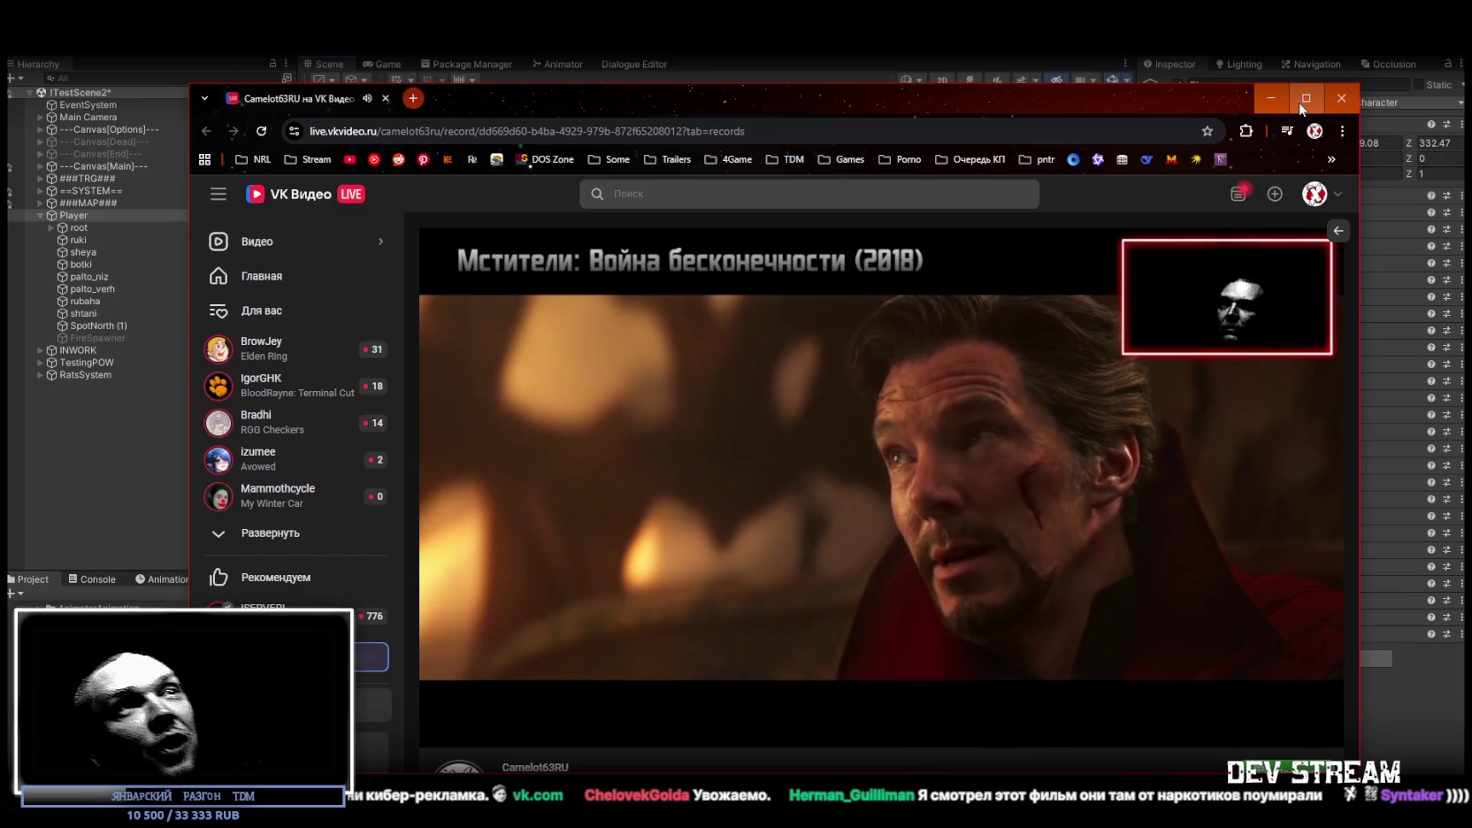
left_click_drag(1171, 97, 1189, 62)
Make the browser window taller, then minimize it to get back to the Unity editor
left_click_drag(1003, 732, 1003, 770)
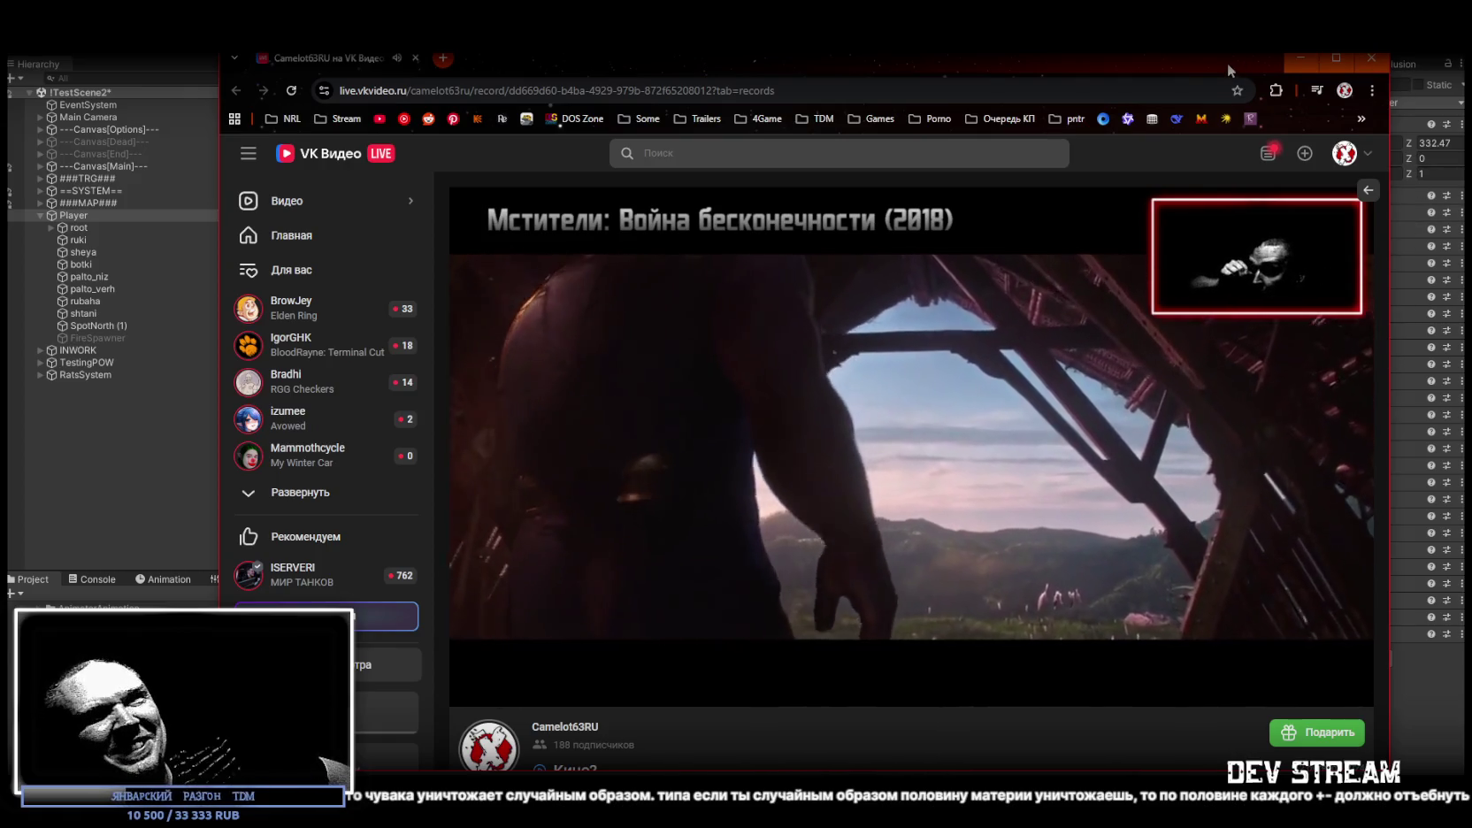
left_click(1301, 59)
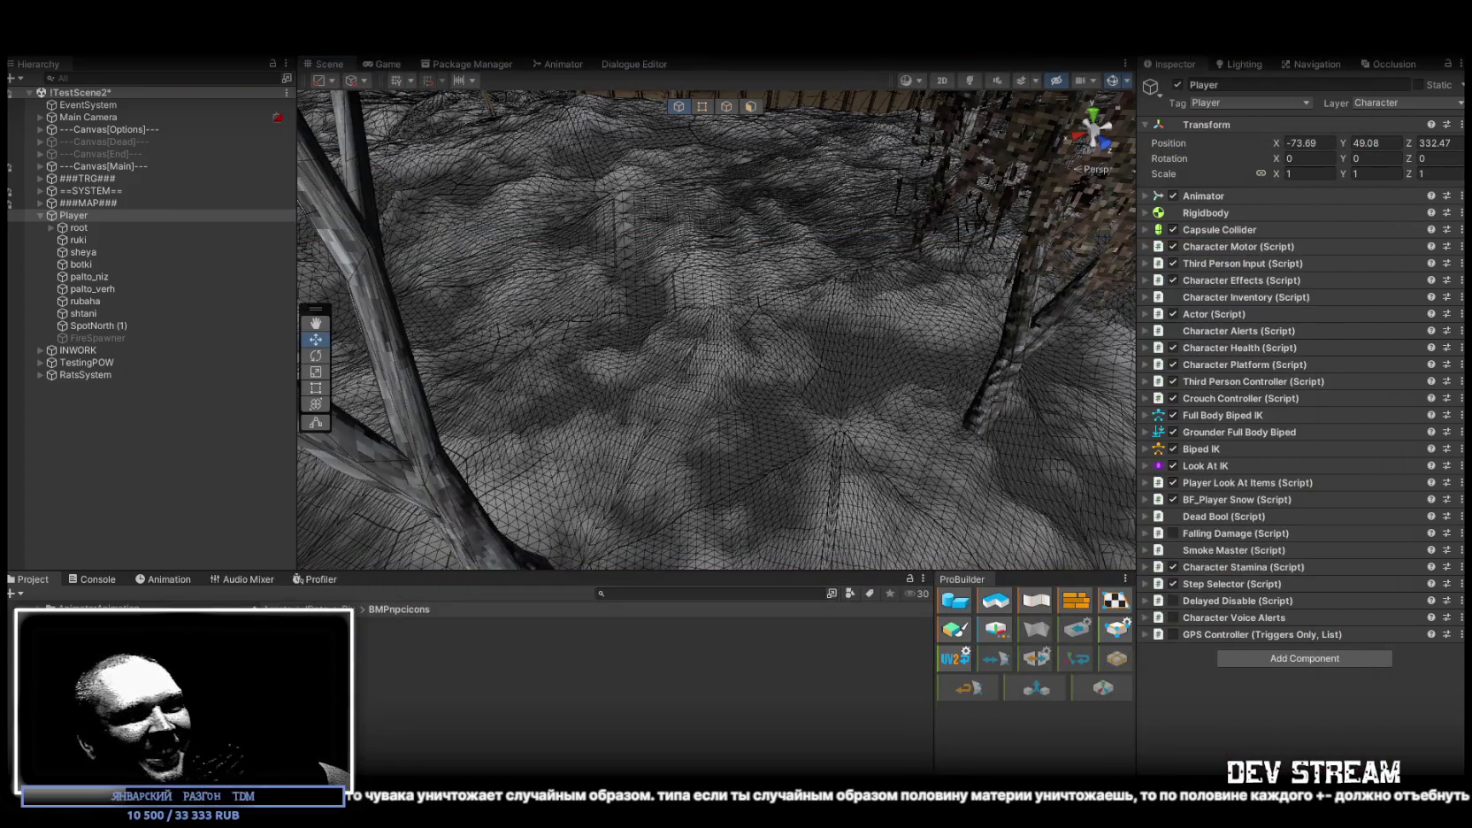